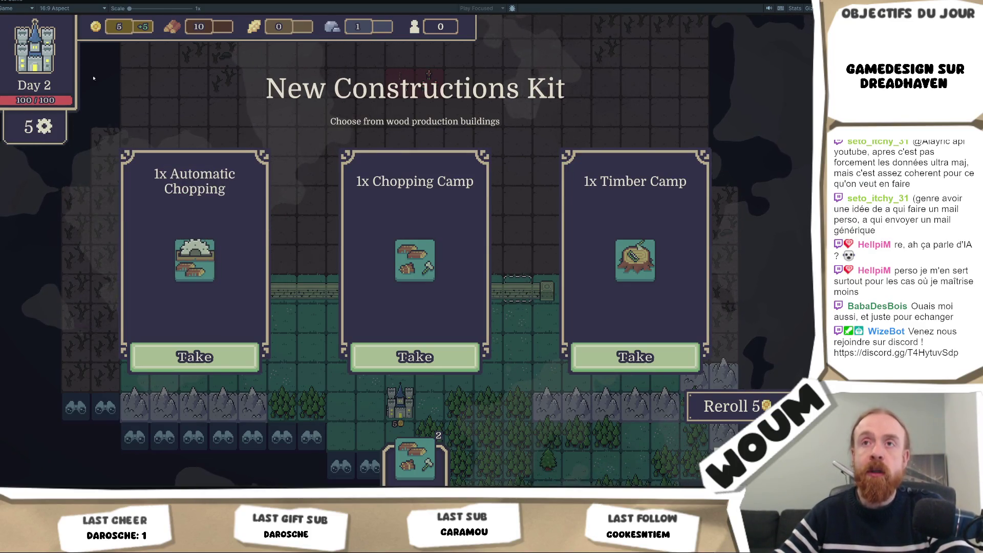
# - Bring the Codecks audio board to the front from the taskbar
pyautogui.moveTo(134, 25)
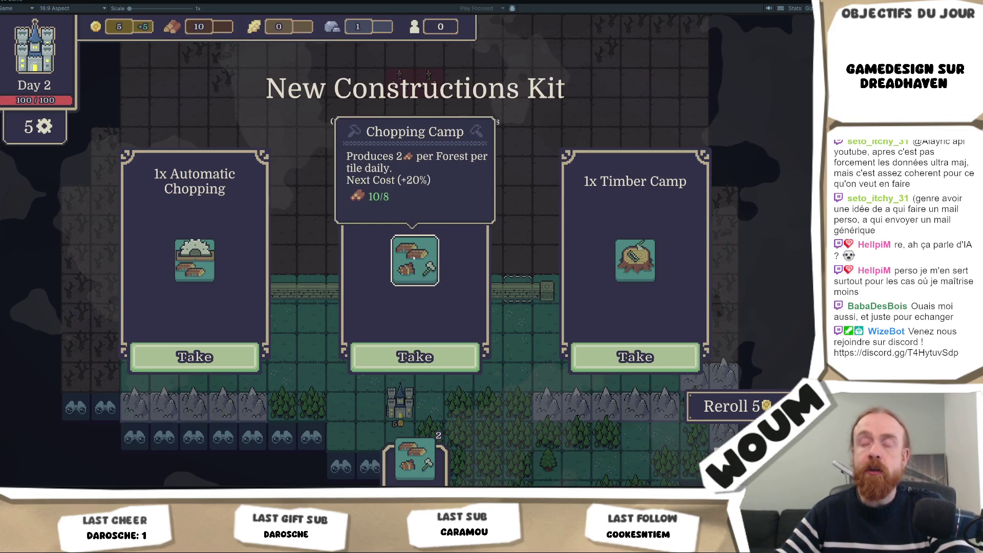
pyautogui.moveTo(176, 267)
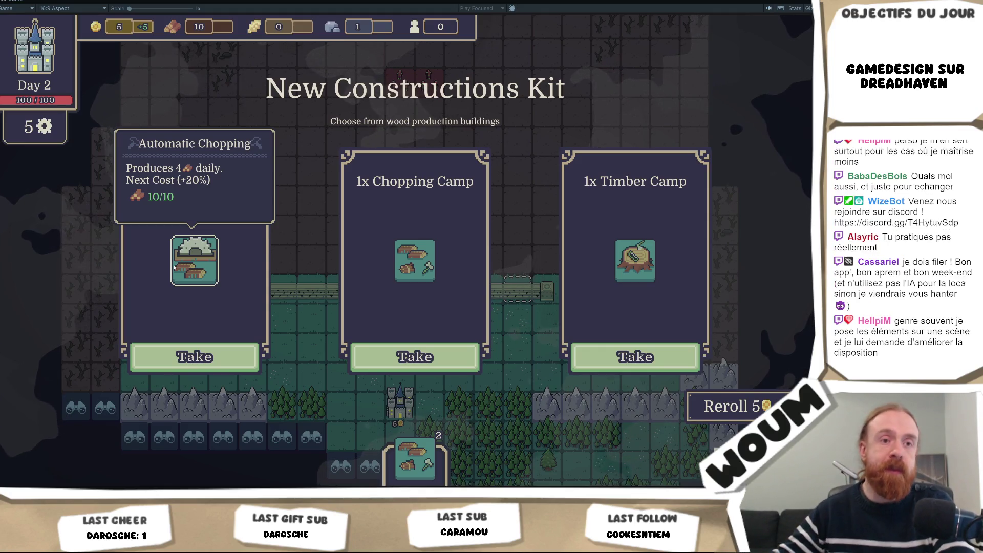
pyautogui.moveTo(402, 227)
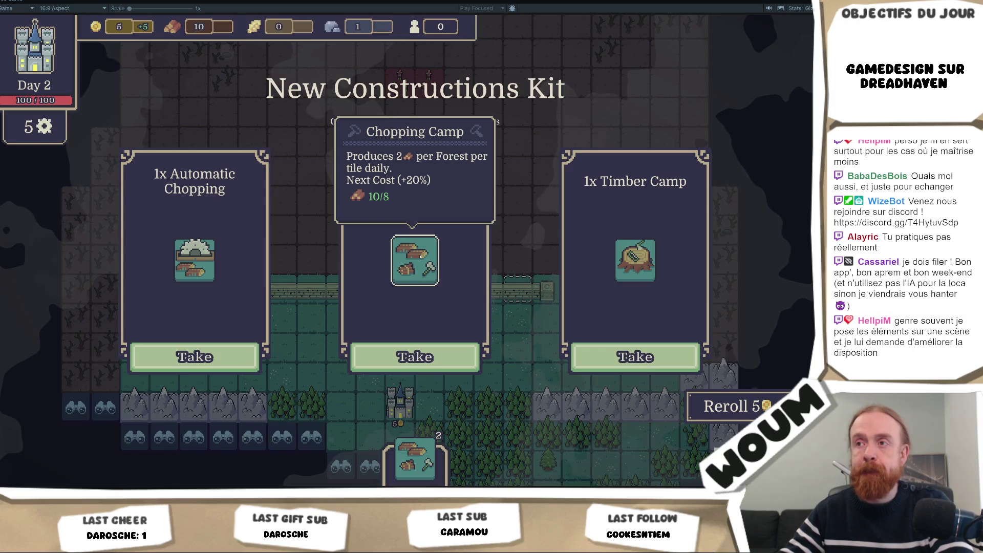
pyautogui.moveTo(637, 279)
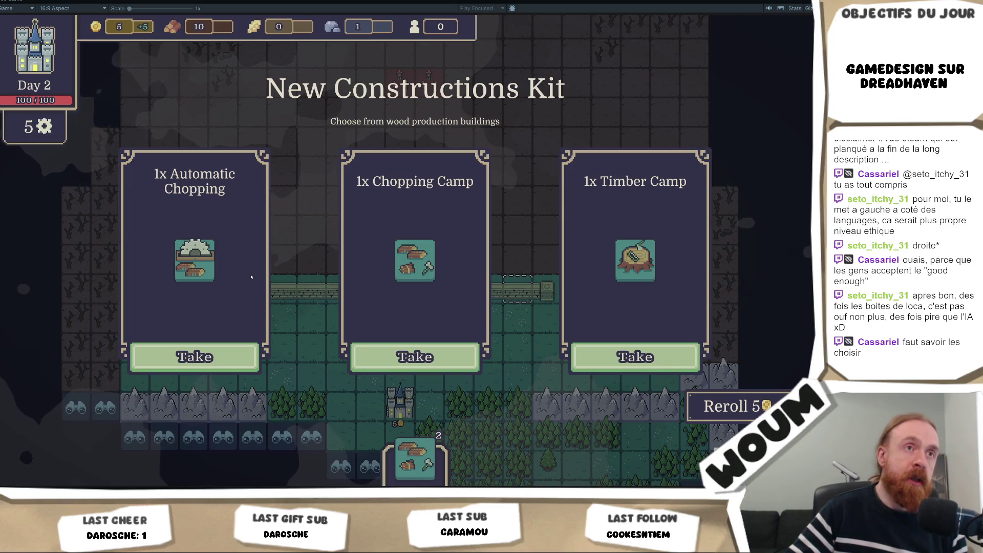
pyautogui.moveTo(191, 256)
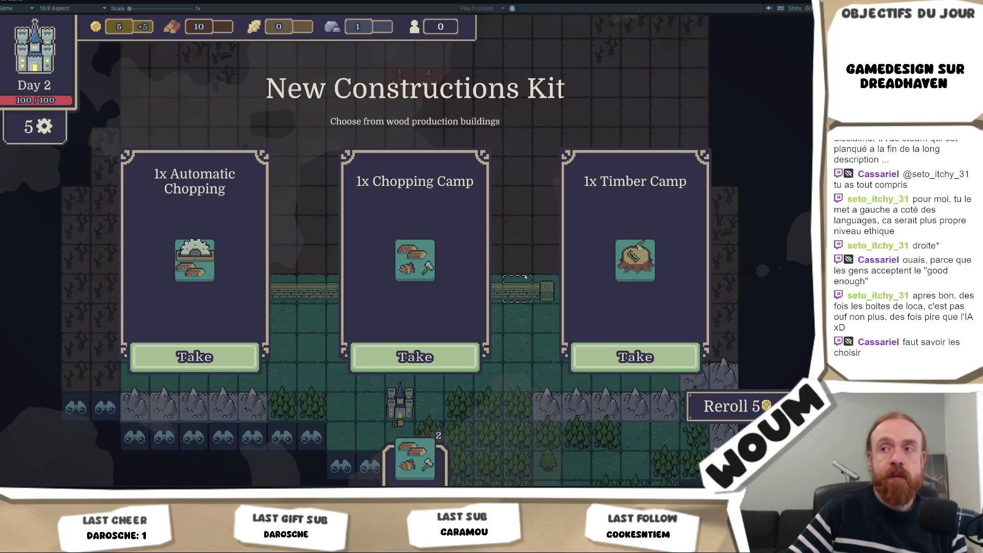
pyautogui.moveTo(436, 277)
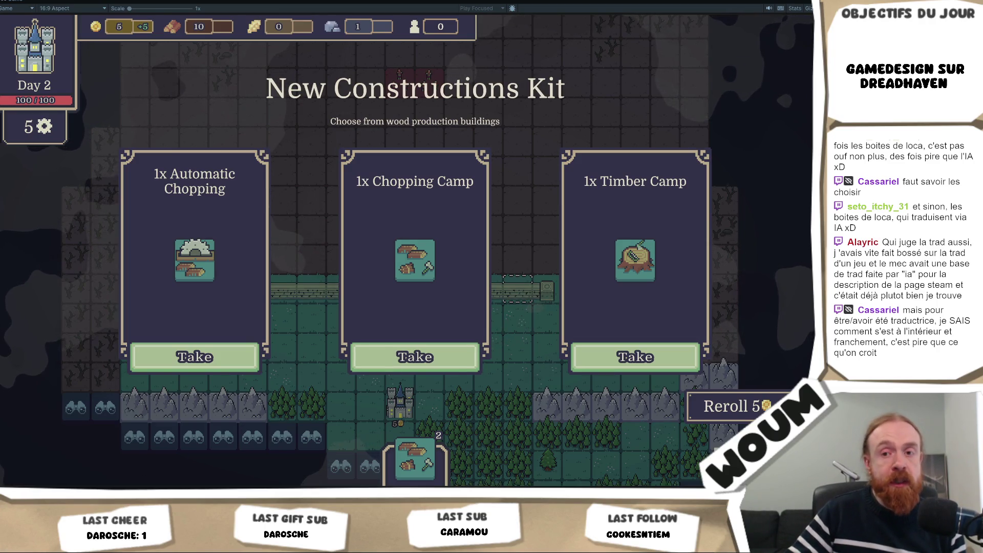
pyautogui.moveTo(68, 545)
pyautogui.click(68, 458)
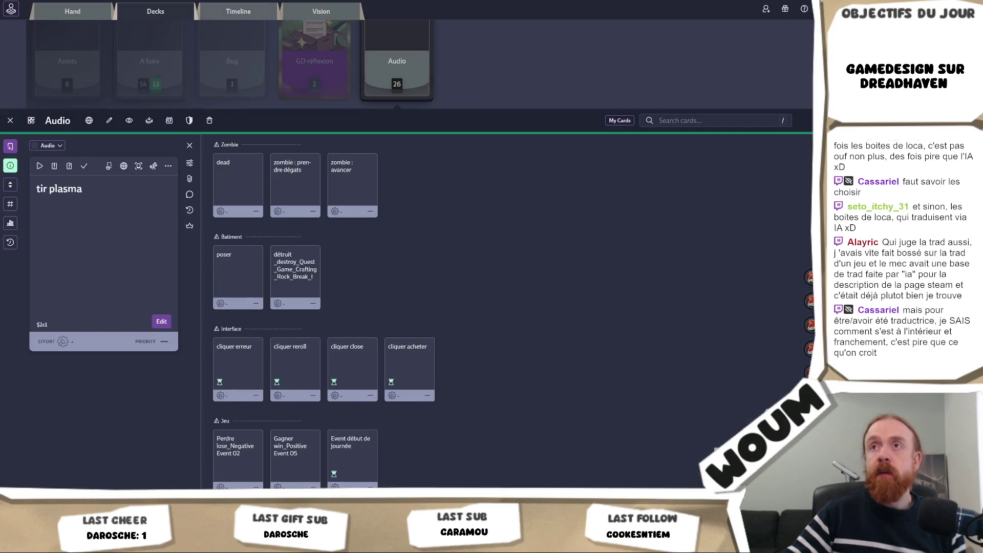
# - Scroll through the page's DLC, events and reviews sections, then return to the Dreadhaven game
pyautogui.scroll(-5, 512, 256)
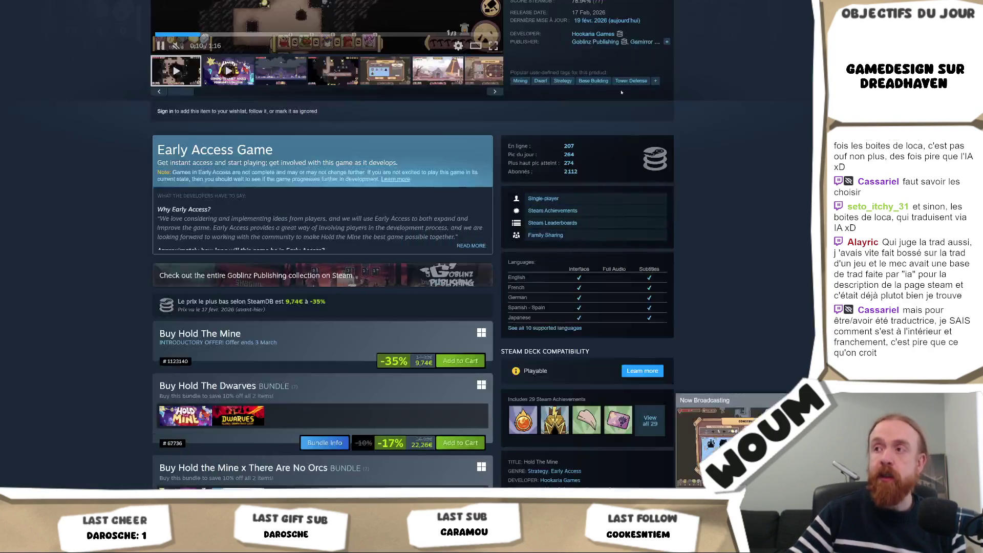
pyautogui.scroll(3, 618, 166)
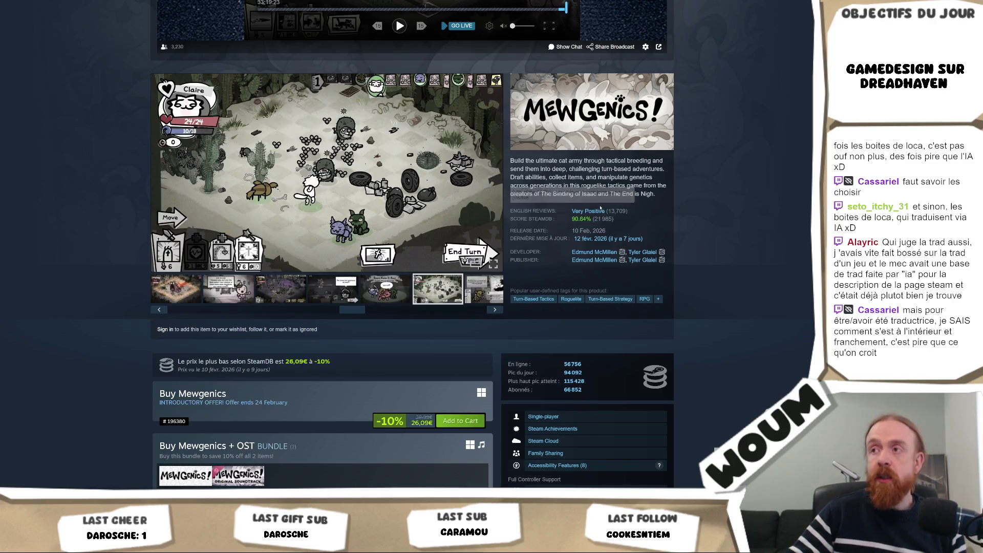
pyautogui.scroll(-20, 601, 211)
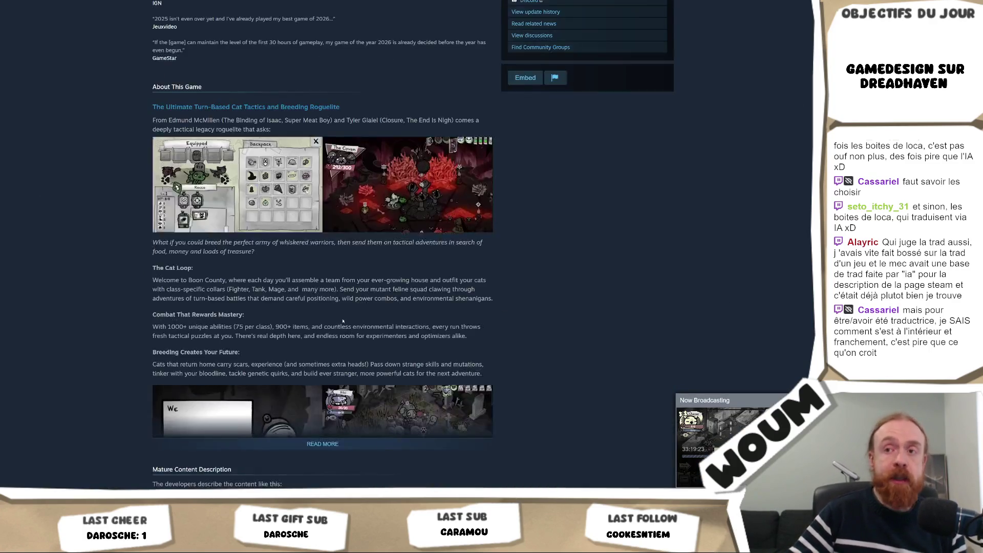
pyautogui.scroll(-4, 169, 376)
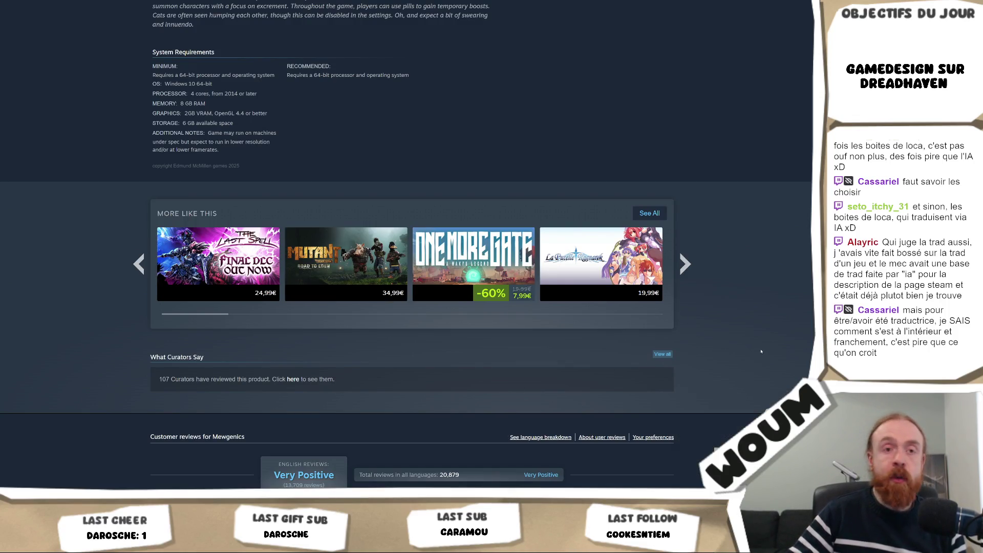
pyautogui.scroll(20, 761, 352)
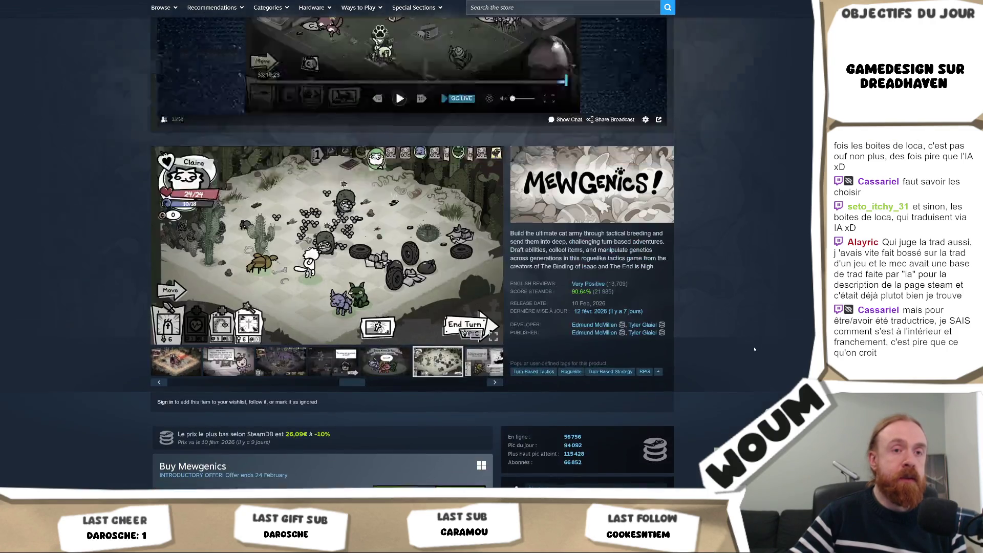
pyautogui.scroll(6, 754, 349)
pyautogui.scroll(-17, 755, 349)
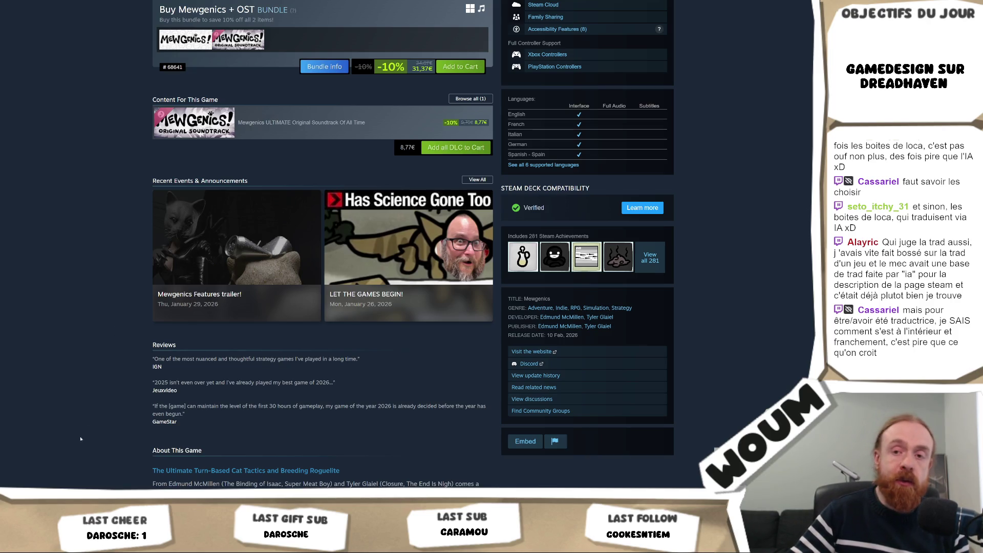
pyautogui.hotkey('alt', 'Tab')
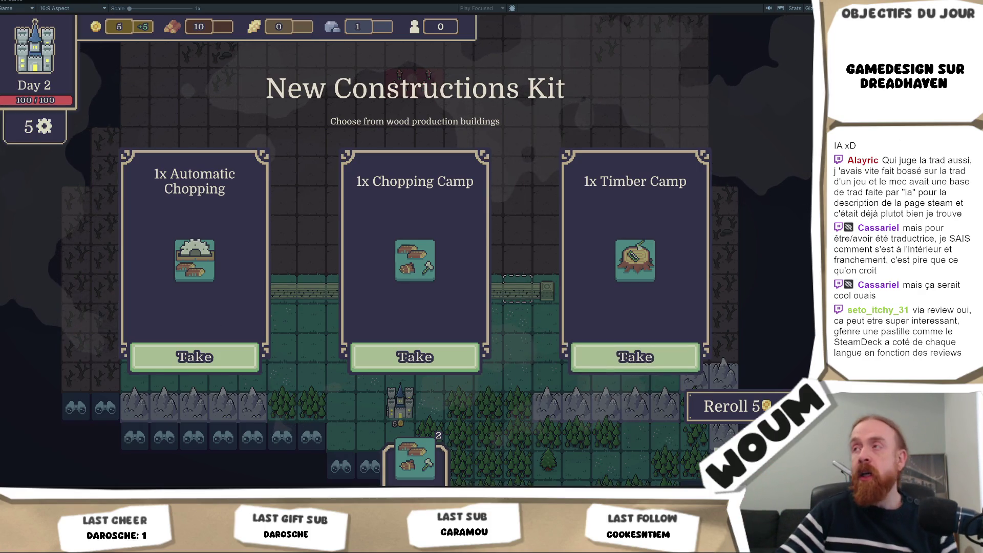
pyautogui.hotkey('alt', 'Tab')
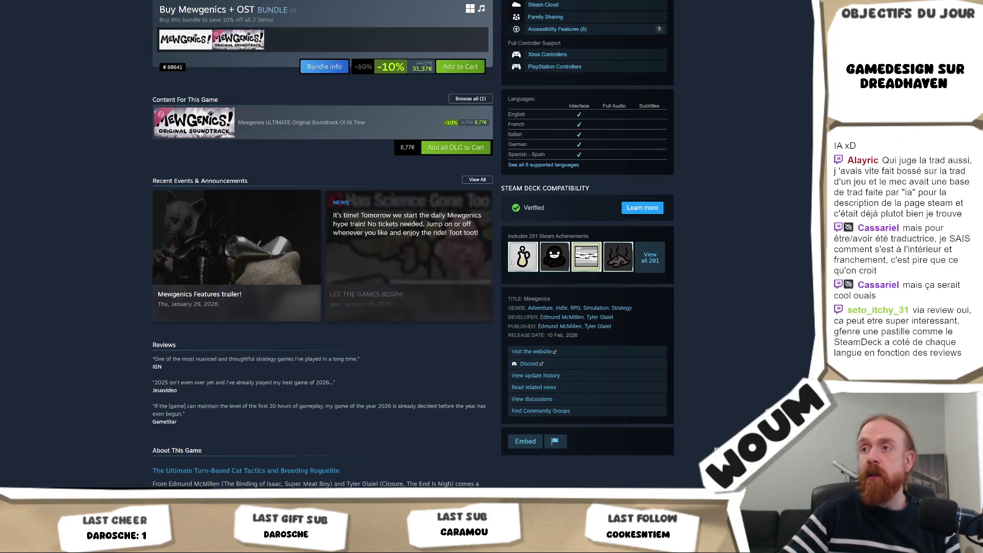
pyautogui.scroll(3, 659, 232)
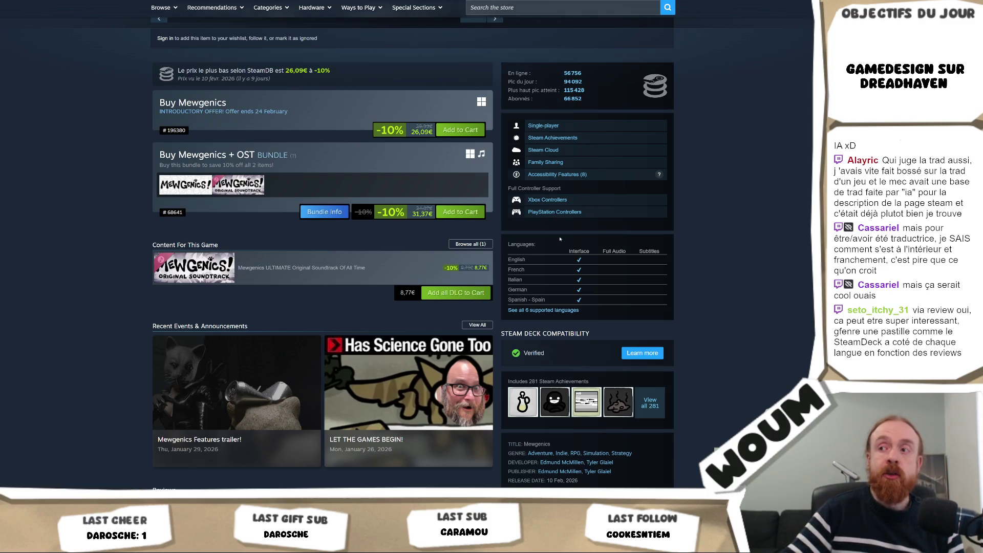
pyautogui.scroll(10, 588, 290)
pyautogui.scroll(-7, 672, 350)
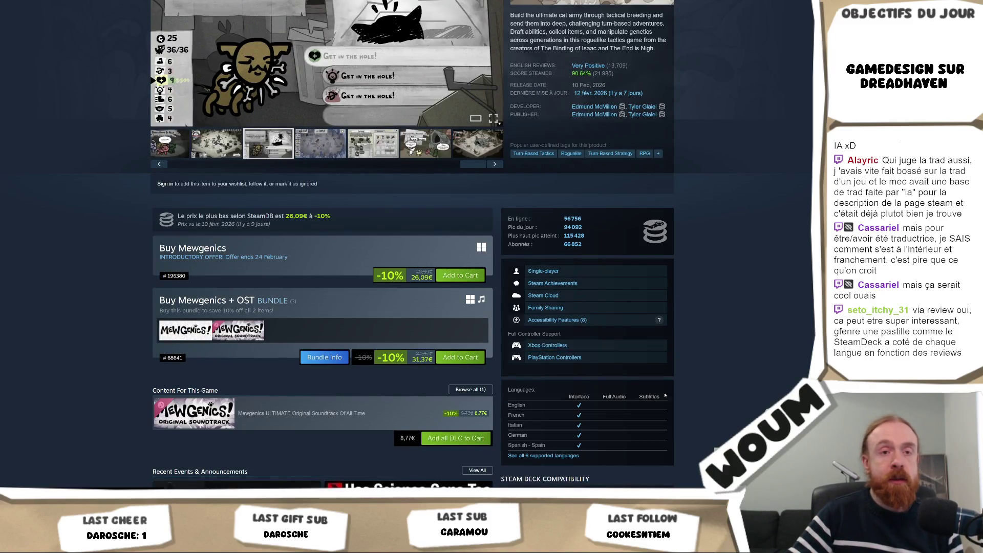
pyautogui.scroll(-3, 672, 345)
pyautogui.scroll(-2, 714, 385)
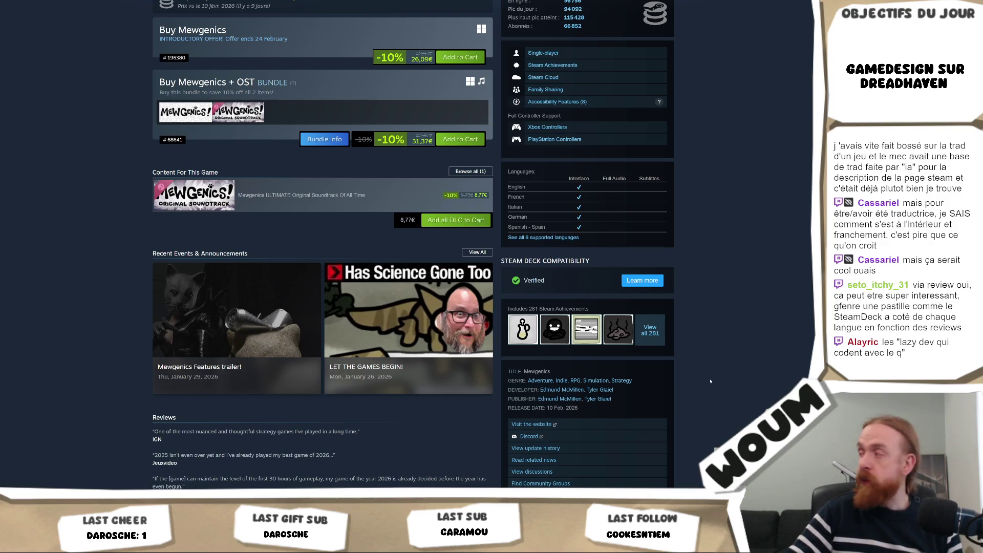
pyautogui.scroll(-12, 711, 381)
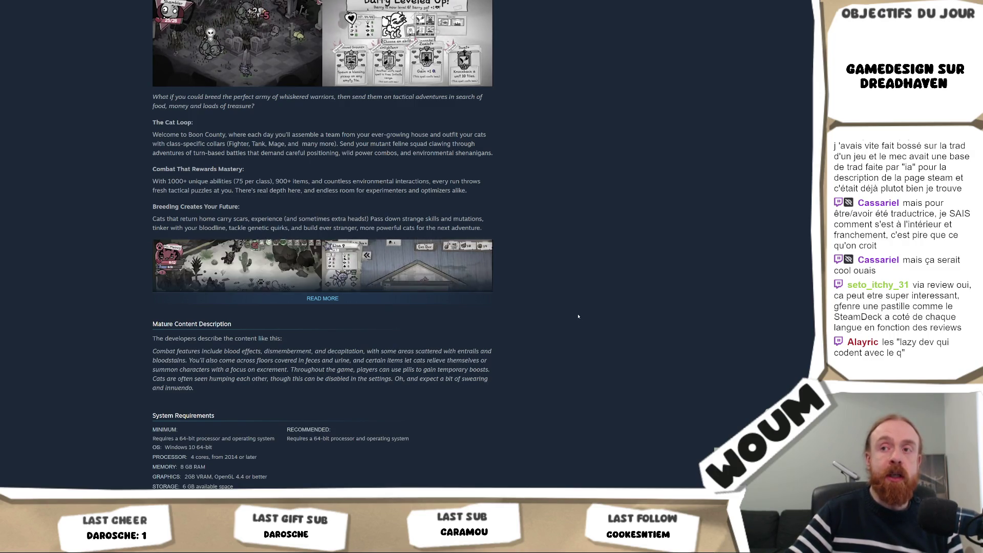
pyautogui.scroll(-2, 579, 316)
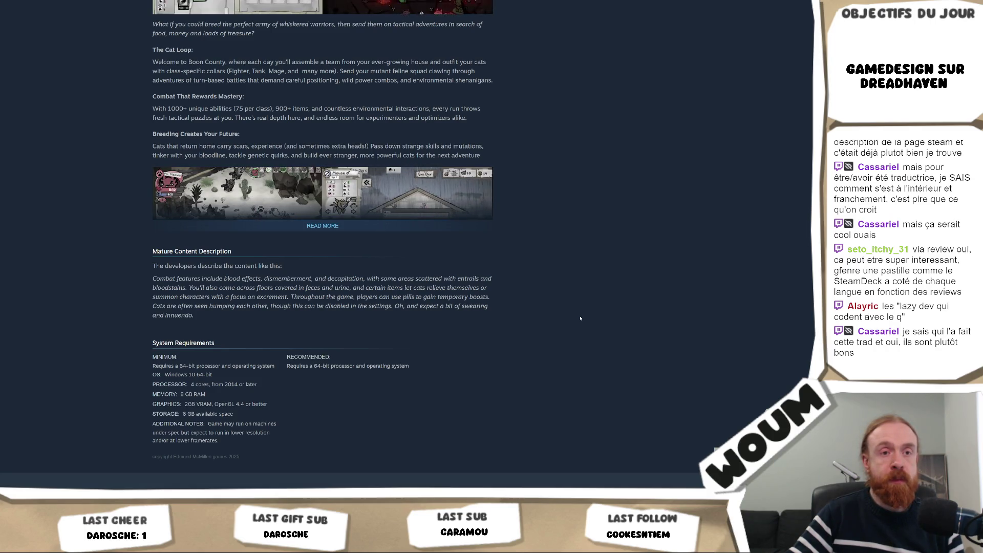
pyautogui.scroll(20, 583, 319)
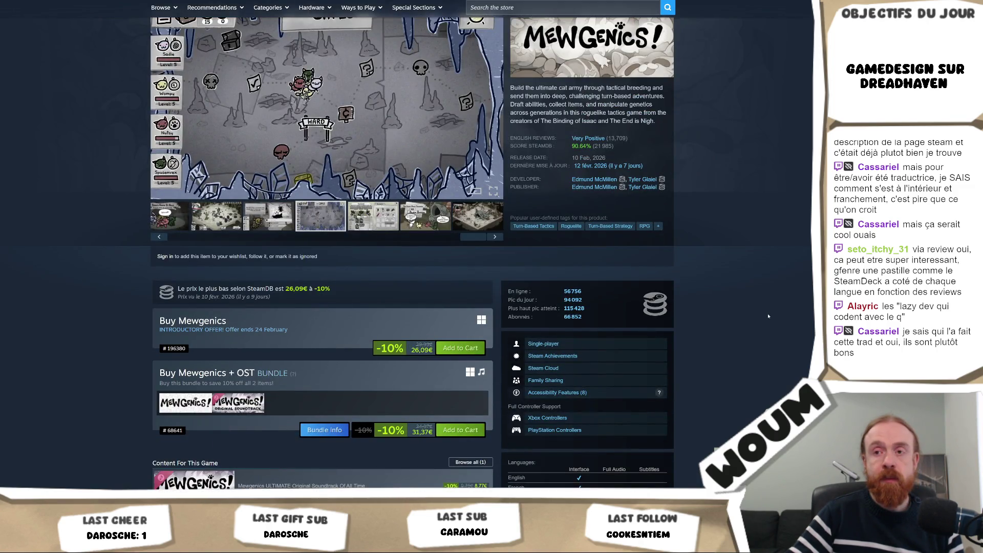
pyautogui.scroll(-5, 769, 316)
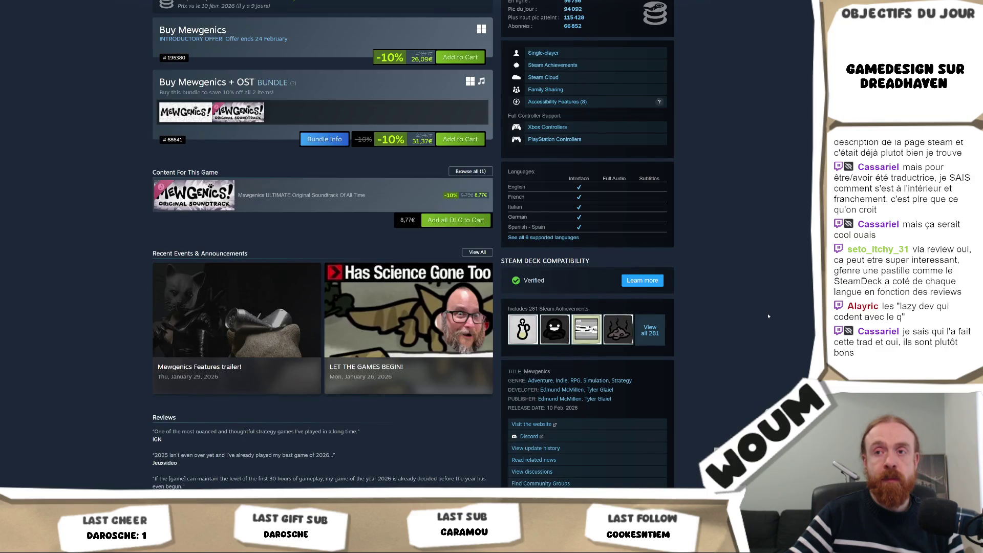
pyautogui.scroll(-3, 768, 316)
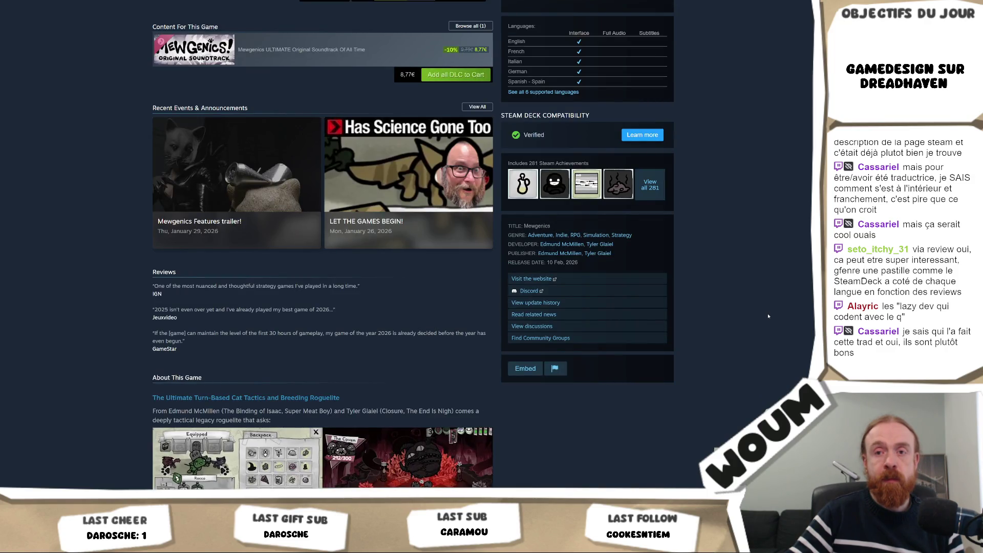
pyautogui.scroll(-3, 768, 316)
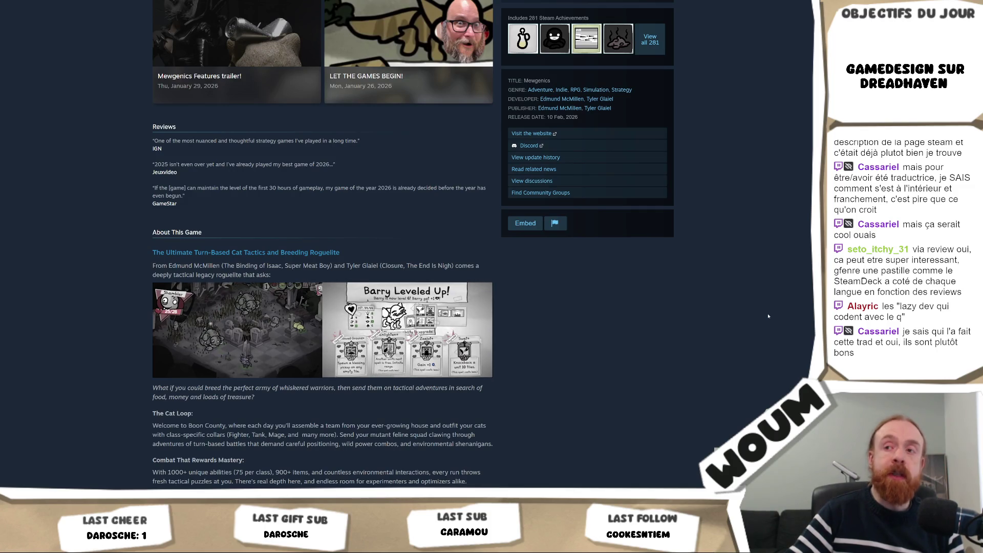
pyautogui.scroll(-7, 769, 316)
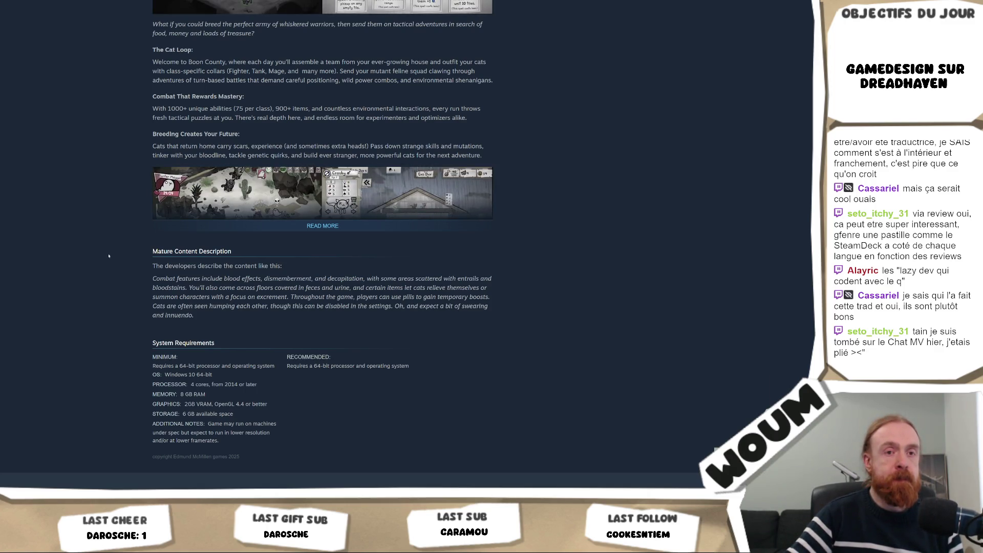
pyautogui.scroll(-7, 109, 256)
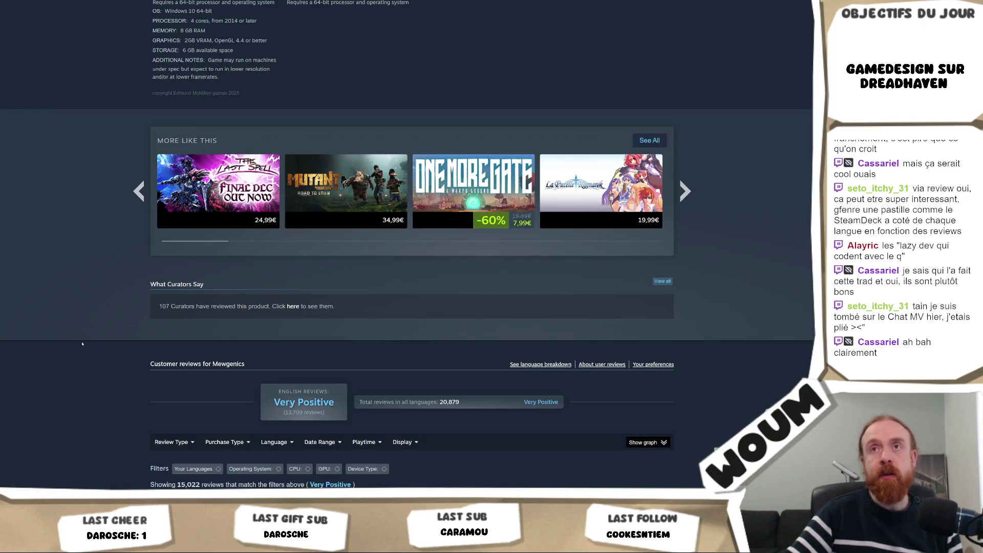
pyautogui.scroll(15, 82, 344)
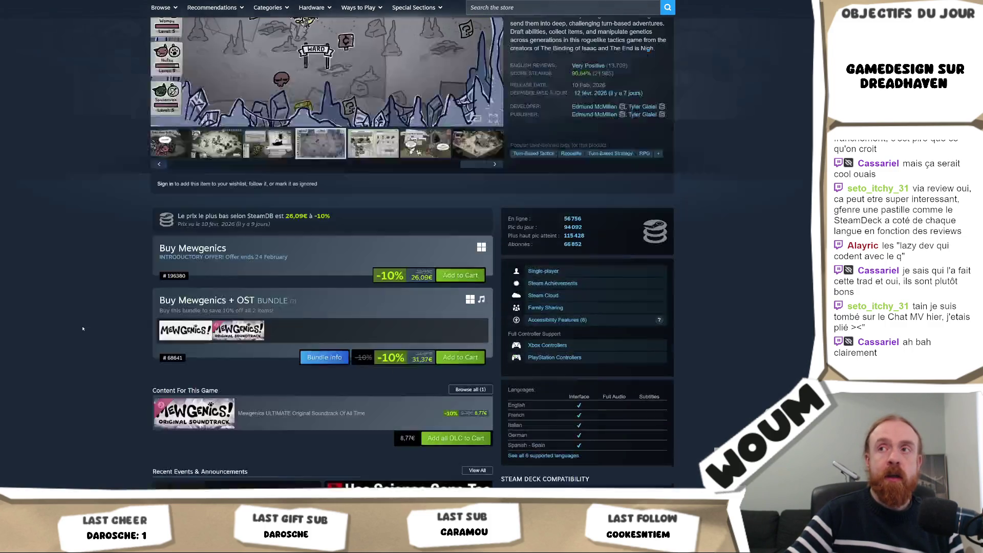
pyautogui.scroll(7, 82, 328)
pyautogui.scroll(-15, 83, 328)
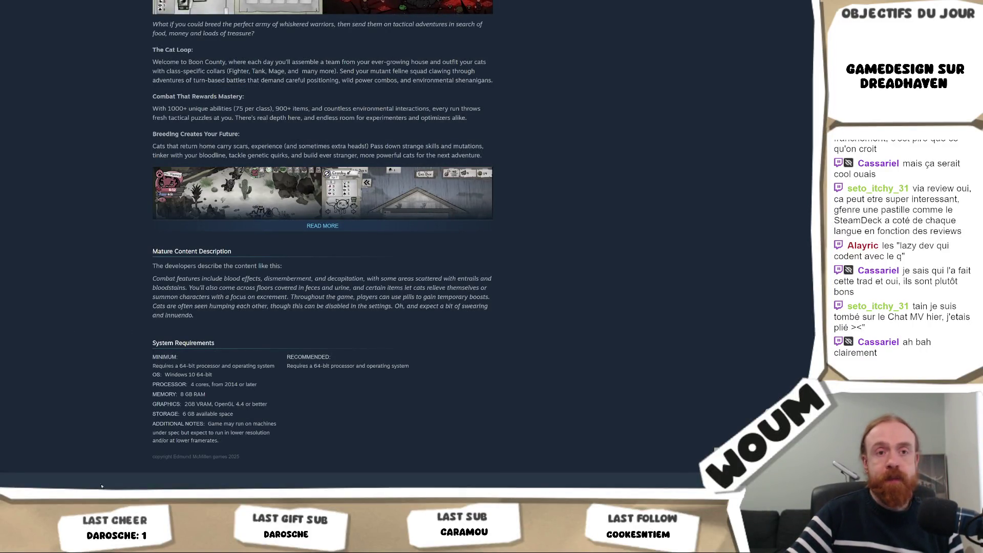
pyautogui.moveTo(50, 543)
pyautogui.click(48, 461)
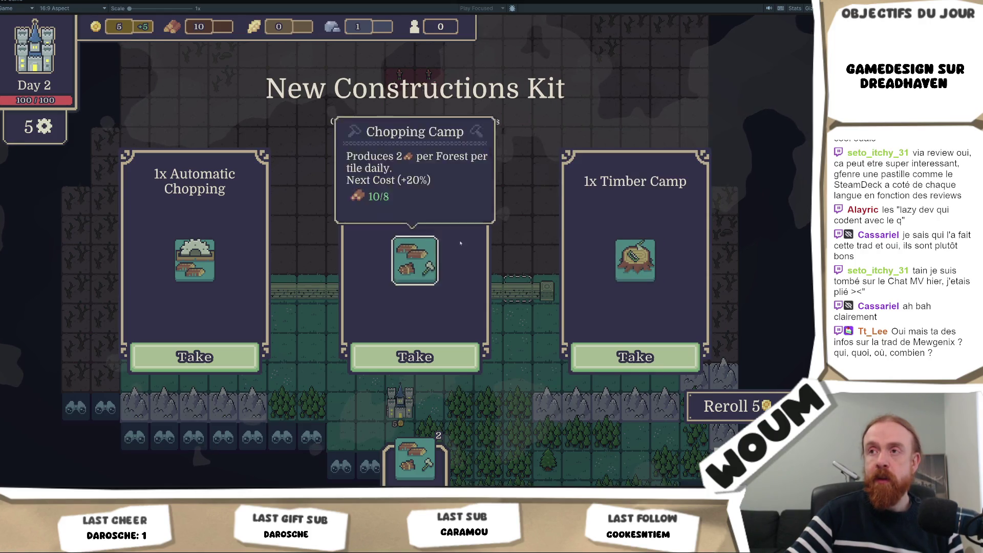
# - Look over the three wood production building cards, then return to the Mewgenics store page
pyautogui.moveTo(434, 198)
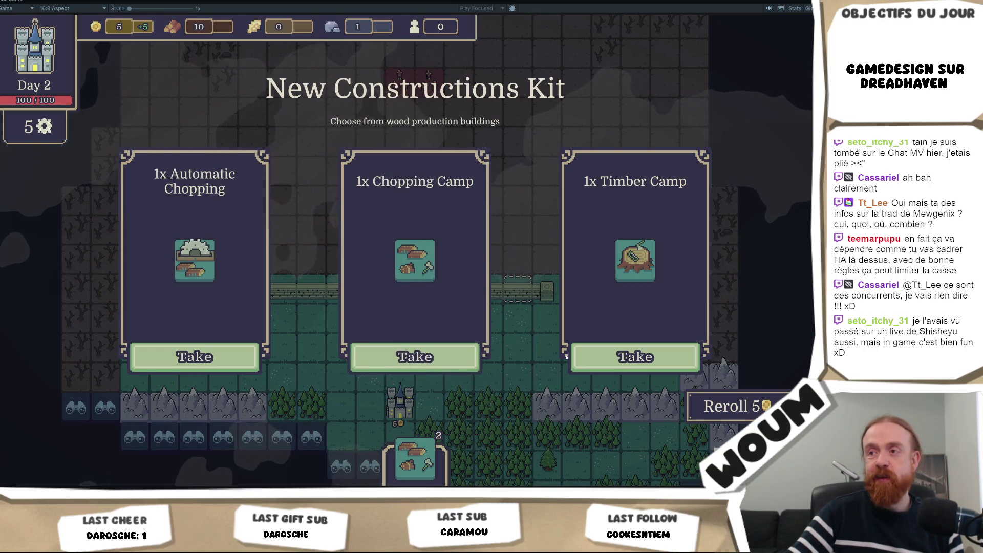
pyautogui.moveTo(607, 292)
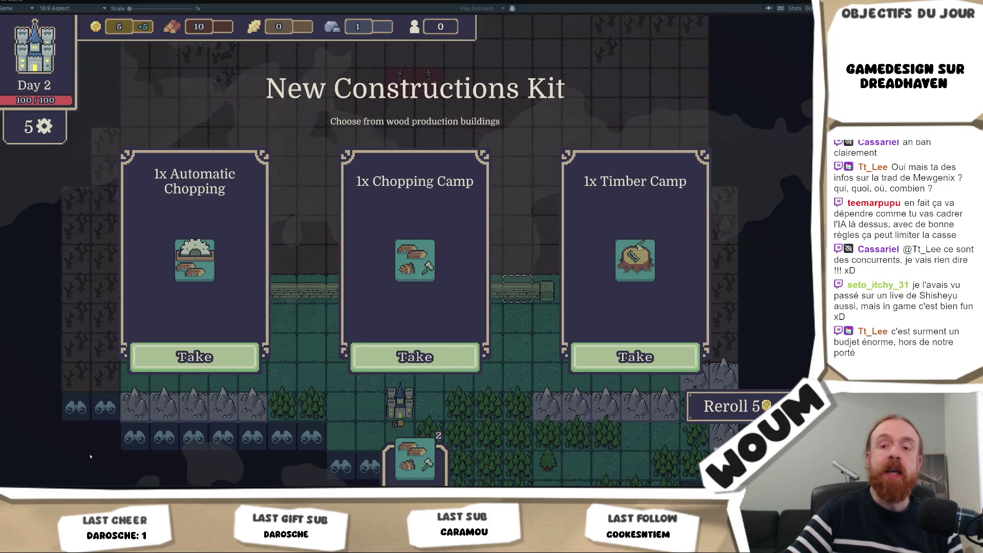
pyautogui.moveTo(49, 496)
pyautogui.hotkey('alt', 'Tab')
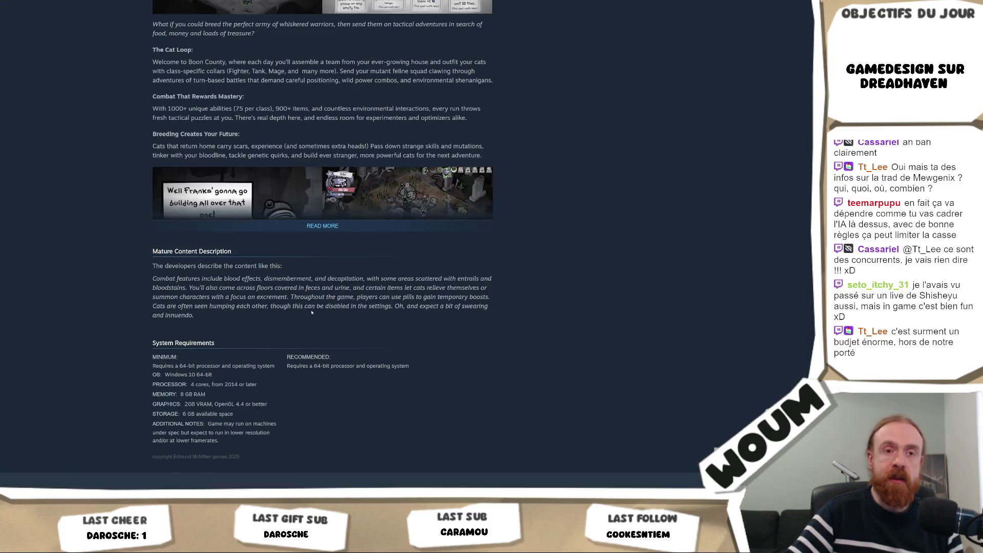
# - Expand Mewgenics' full list of supported languages and select the table text
pyautogui.scroll(15, 433, 285)
pyautogui.scroll(4, 433, 285)
pyautogui.scroll(-7, 393, 284)
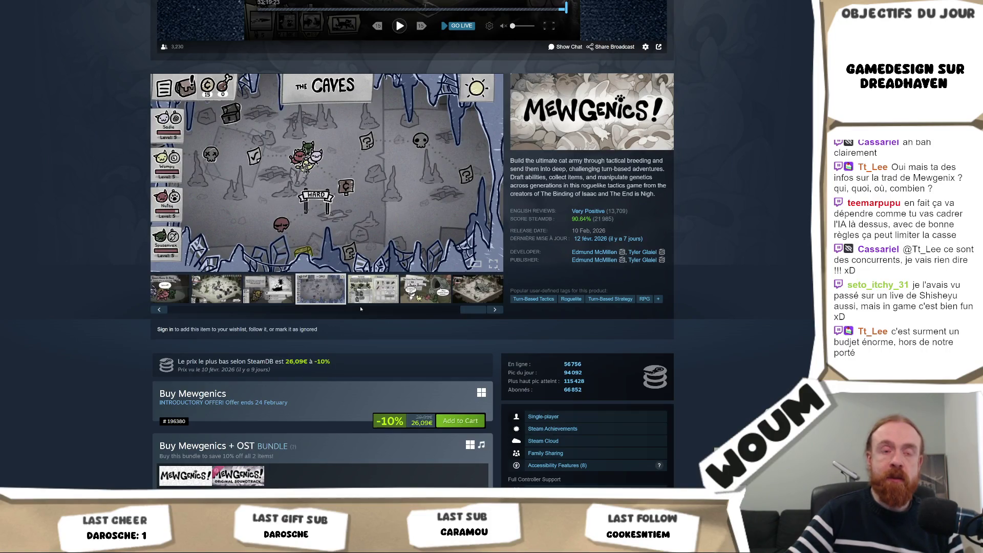
pyautogui.scroll(-5, 538, 321)
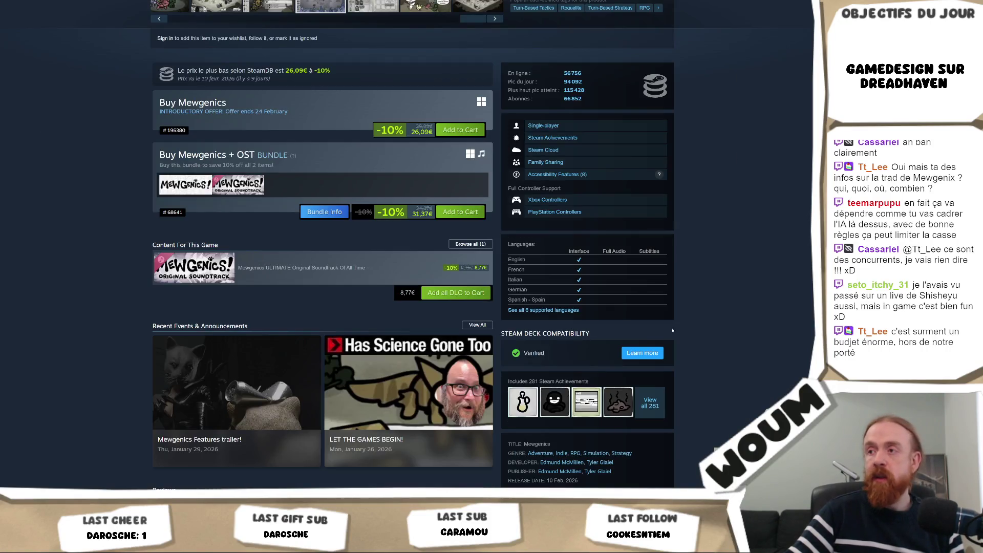
pyautogui.click(541, 311)
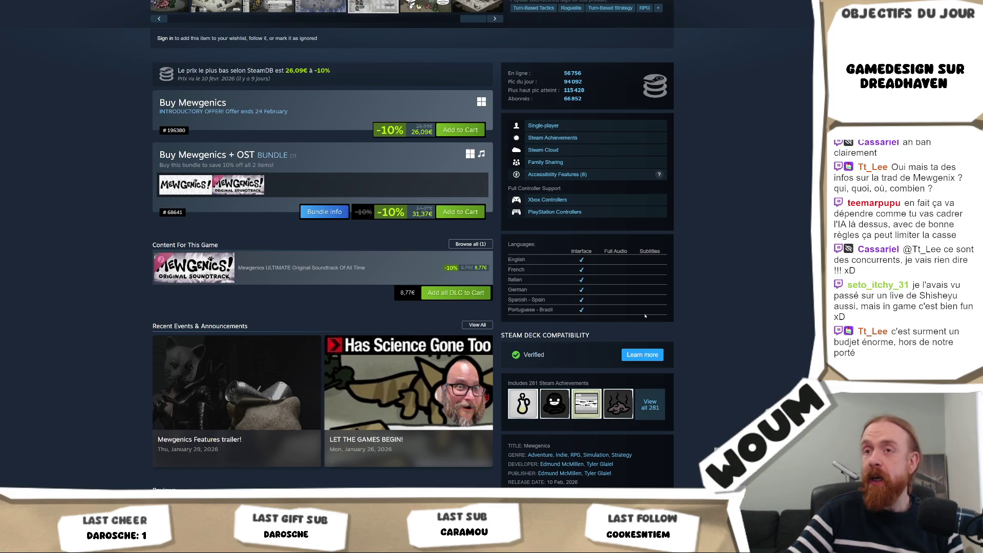
pyautogui.moveTo(639, 310); pyautogui.dragTo(601, 252)
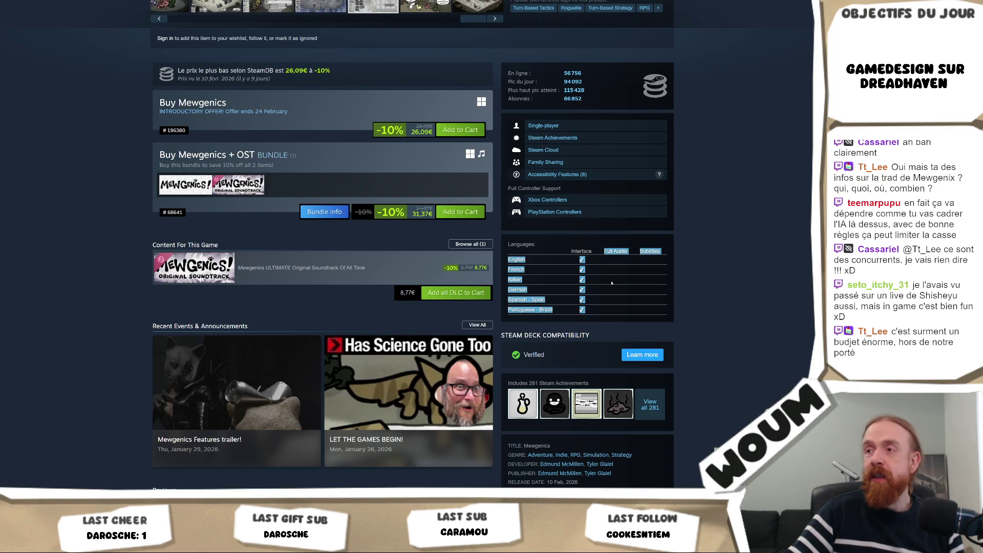
pyautogui.click(637, 302)
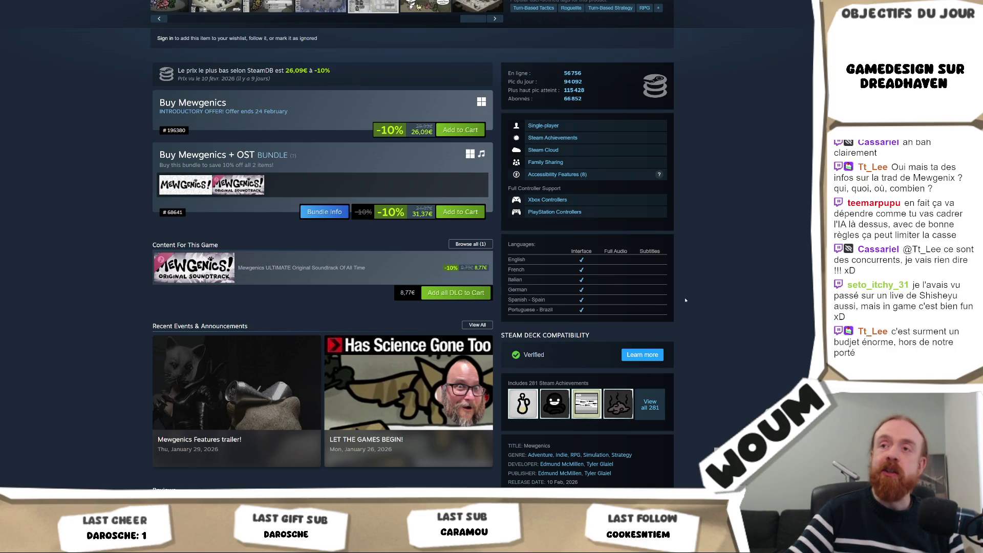
# - Scroll the languages table, selecting and clearing its text down to Portuguese - Brazil
pyautogui.scroll(5, 685, 300)
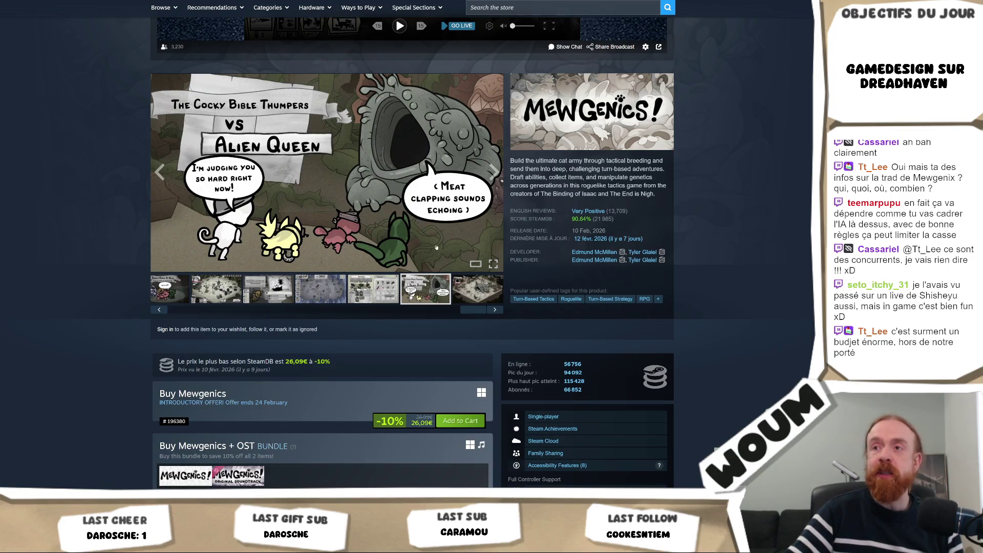
pyautogui.scroll(-5, 571, 324)
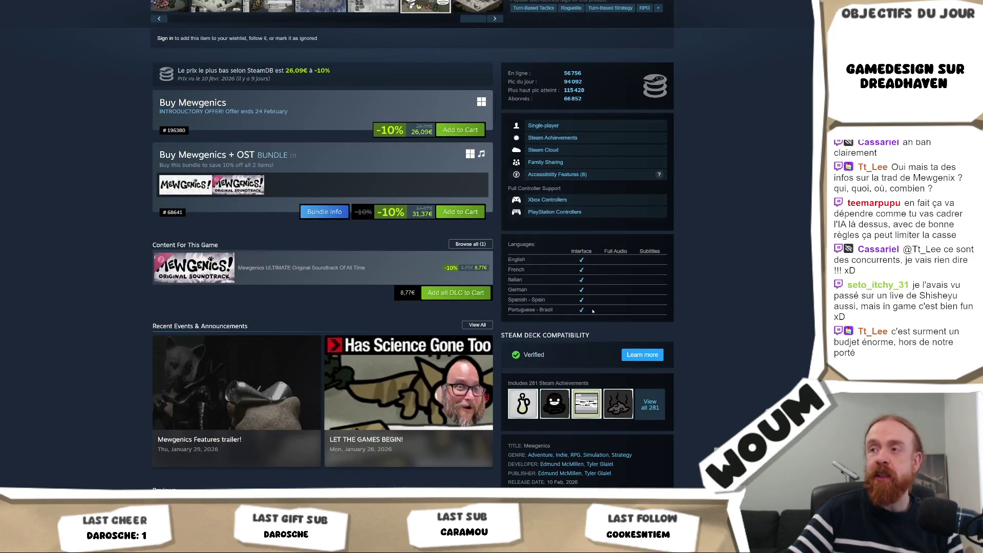
pyautogui.moveTo(593, 311)
pyautogui.mouseDown()
pyautogui.moveTo(502, 256)
pyautogui.moveTo(594, 302)
pyautogui.moveTo(649, 298)
pyautogui.mouseUp()
pyautogui.scroll(-3, 649, 298)
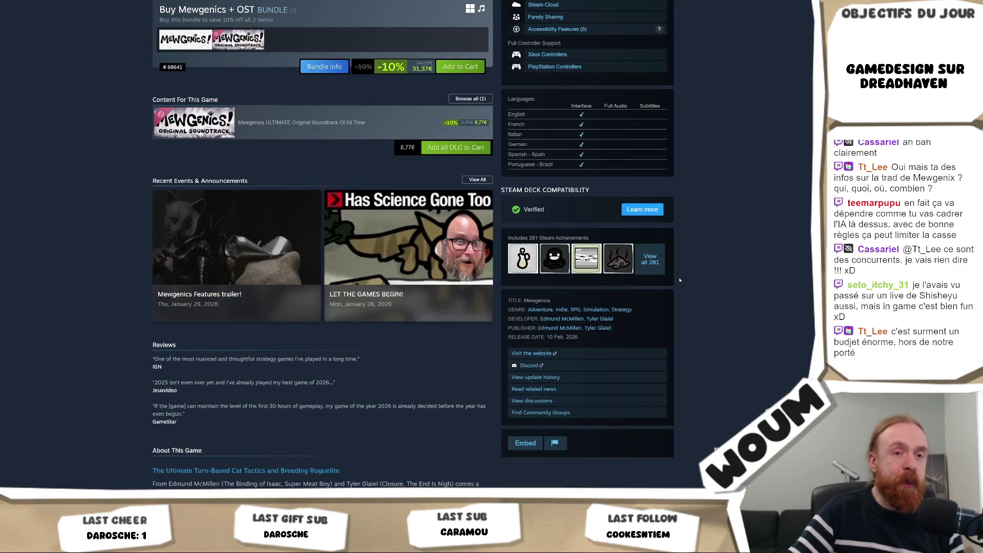
pyautogui.scroll(-6, 680, 280)
pyautogui.scroll(6, 670, 271)
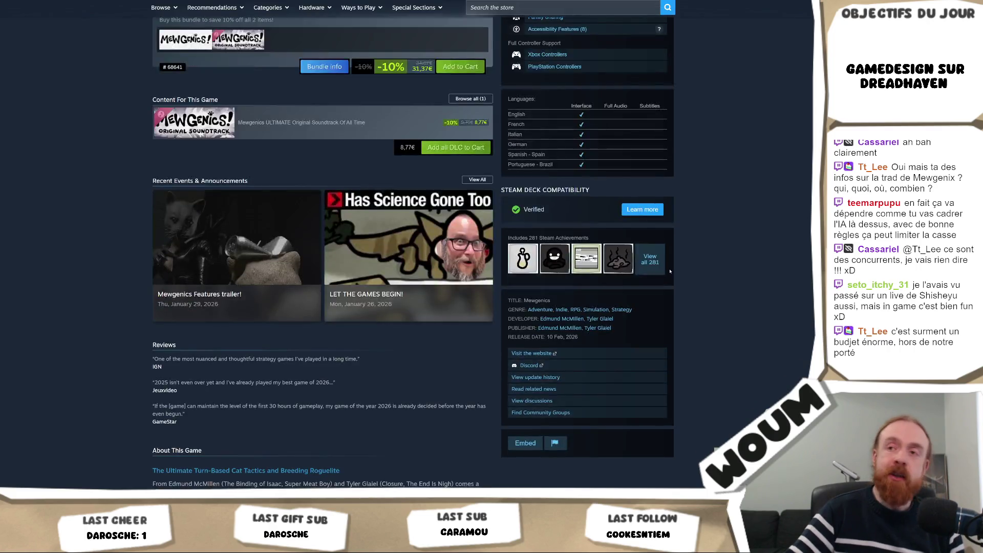
pyautogui.scroll(3, 670, 271)
pyautogui.scroll(3, 655, 231)
pyautogui.scroll(-4, 615, 322)
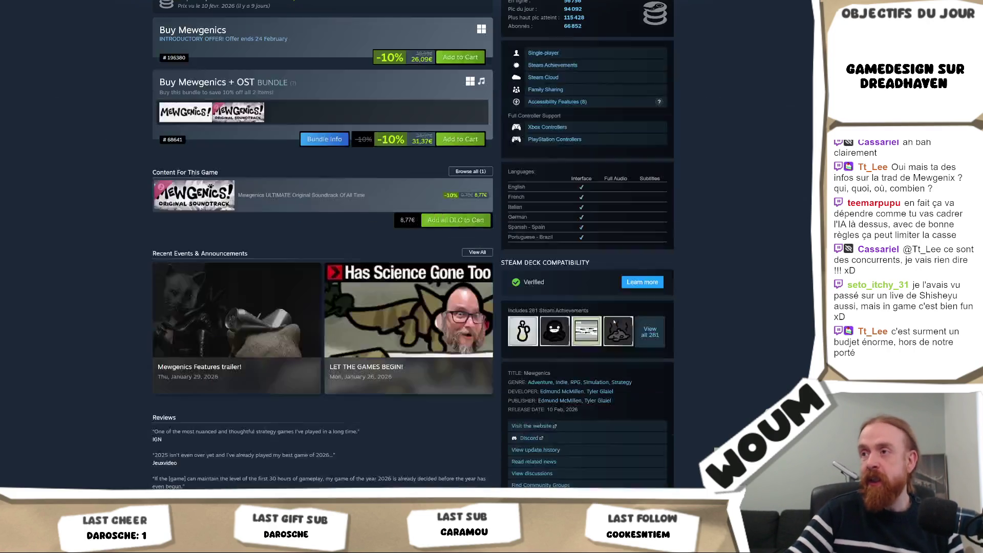
pyautogui.moveTo(614, 242)
pyautogui.mouseDown()
pyautogui.moveTo(532, 163)
pyautogui.moveTo(552, 176)
pyautogui.mouseUp()
pyautogui.scroll(10, 683, 211)
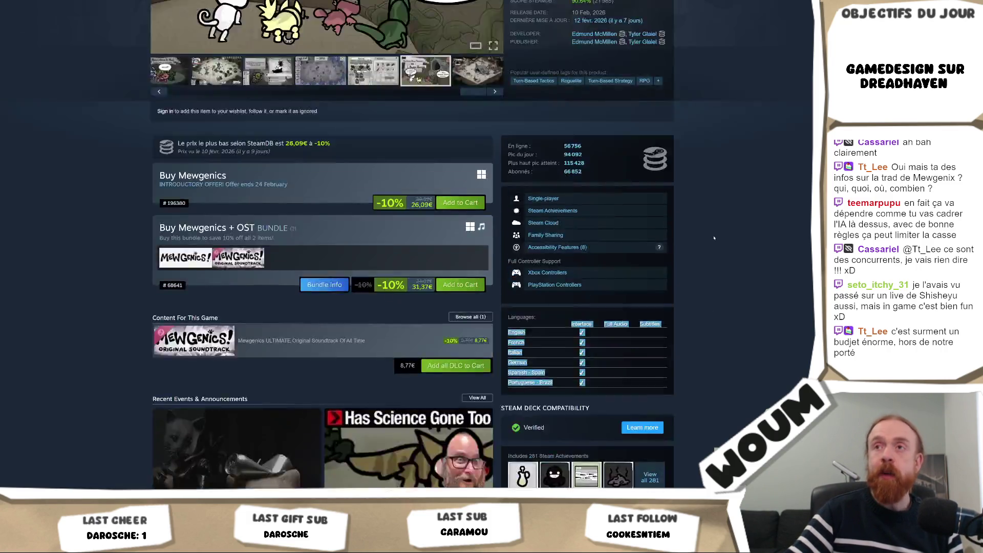
pyautogui.scroll(-3, 713, 236)
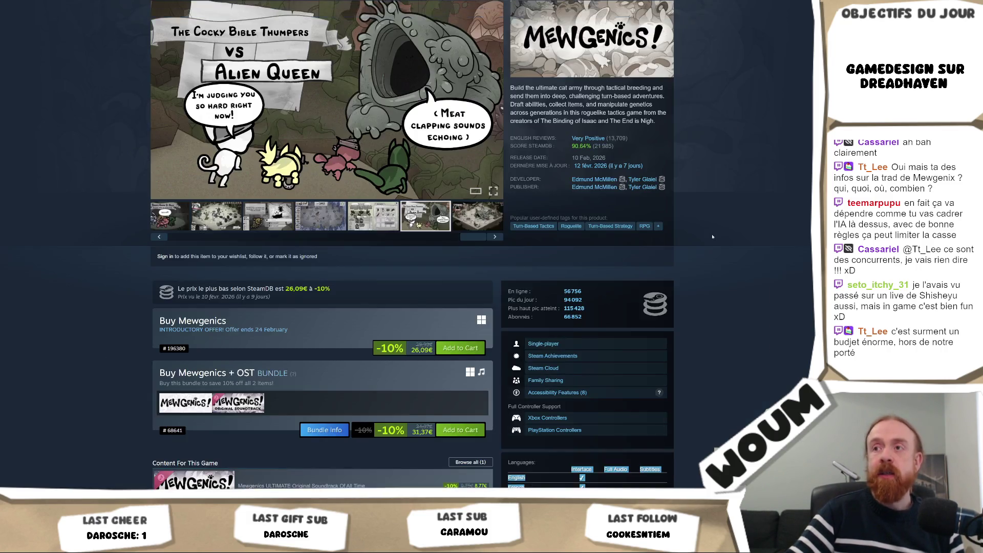
pyautogui.scroll(-7, 713, 237)
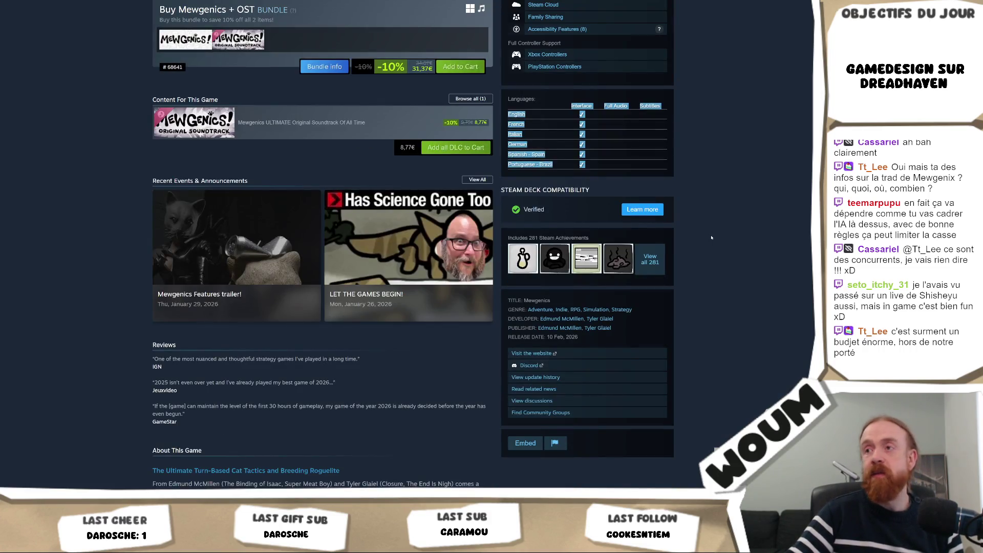
pyautogui.scroll(4, 711, 238)
pyautogui.click(673, 344)
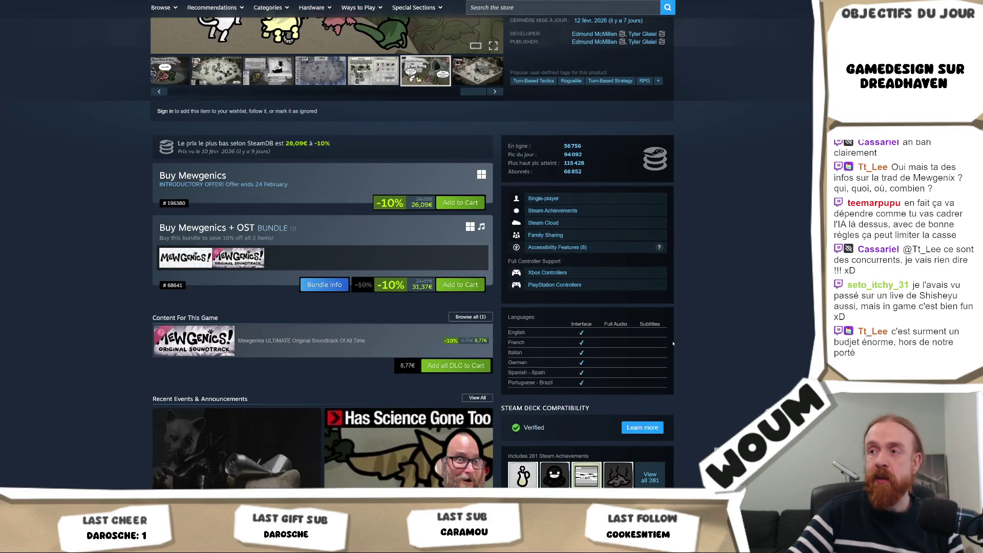
pyautogui.scroll(3, 504, 94)
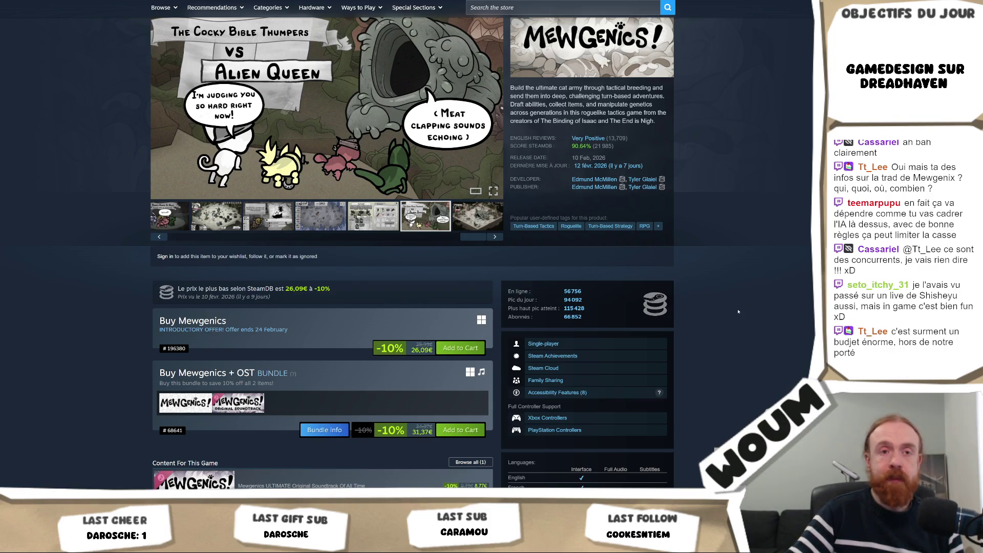
pyautogui.scroll(-4, 738, 311)
pyautogui.scroll(-3, 738, 296)
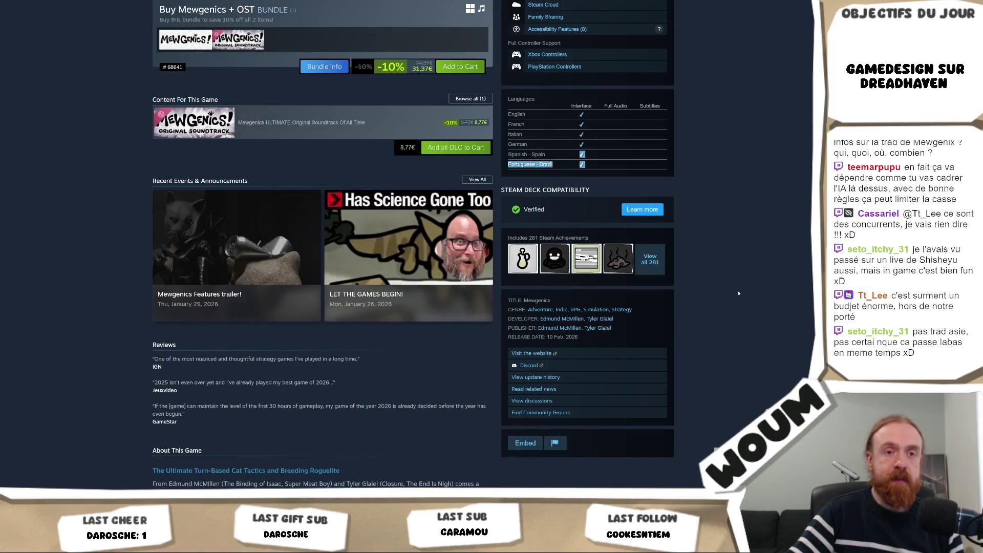
pyautogui.click(731, 239)
pyautogui.scroll(-3, 730, 238)
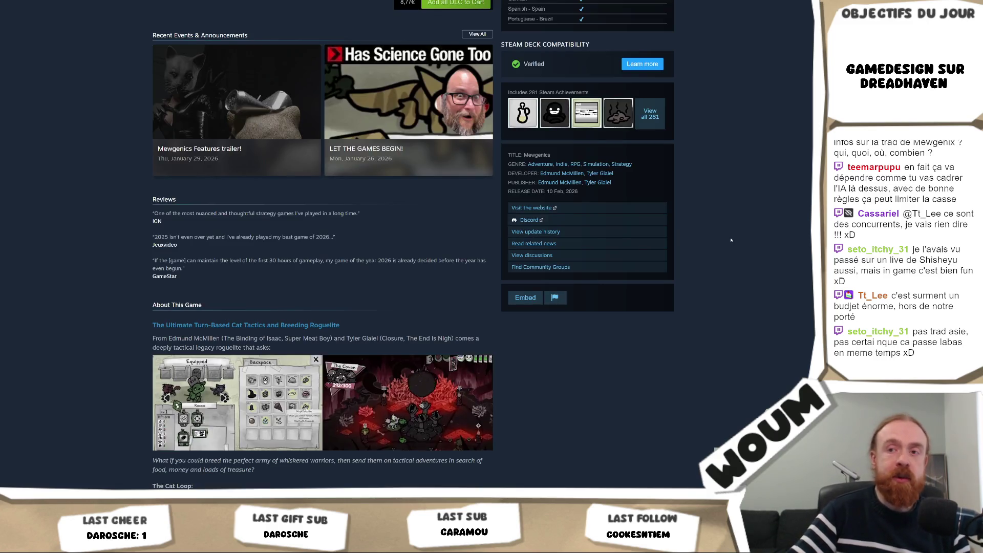
pyautogui.scroll(-3, 727, 241)
pyautogui.scroll(-3, 723, 244)
pyautogui.scroll(-3, 723, 245)
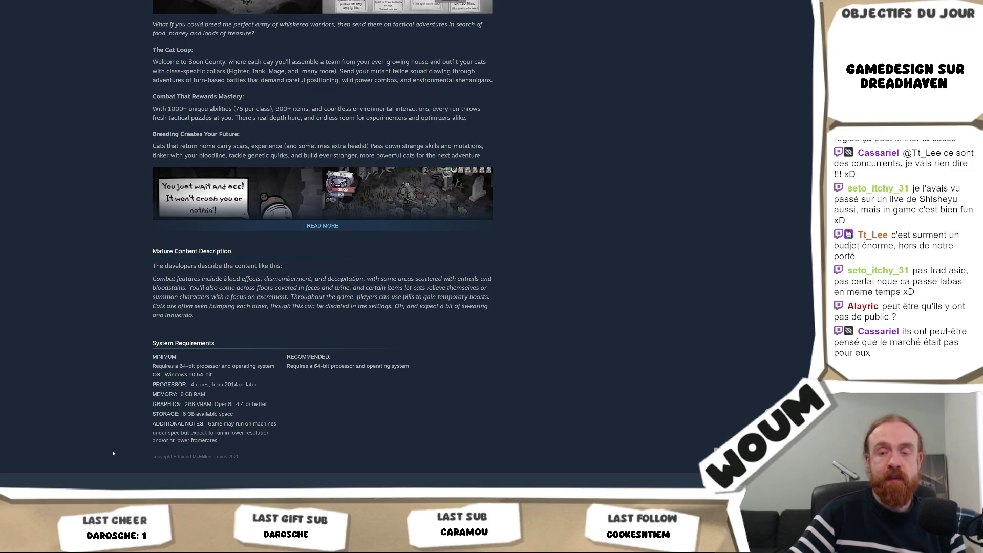
# - Go back to the top of the page and start a store search
pyautogui.moveTo(49, 542)
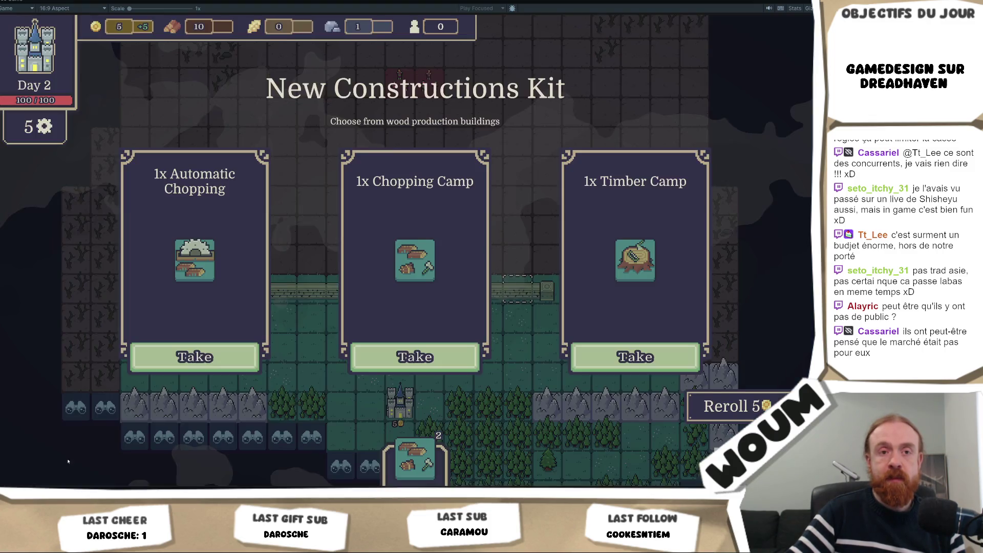
pyautogui.scroll(20, 458, 174)
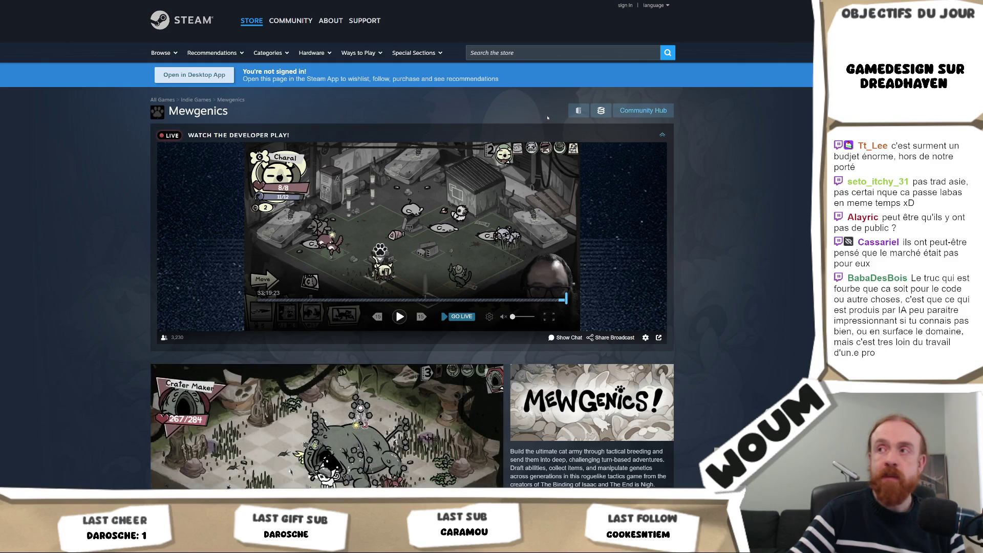
pyautogui.click(533, 54)
pyautogui.write('isaa')
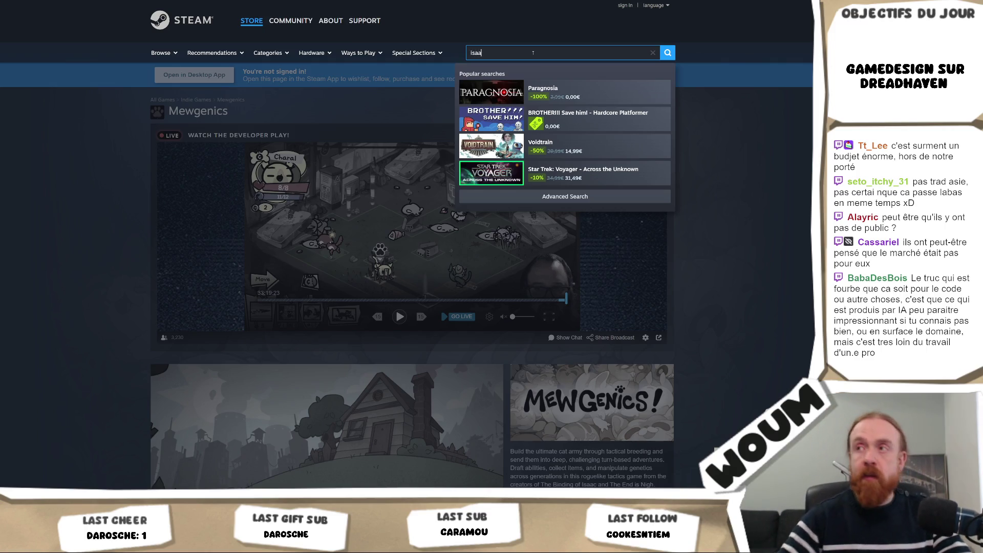
# - Search 'isaac', open The Binding of Isaac: Rebirth page and pause its trailer at 0:06
pyautogui.write('c')
pyautogui.click(596, 90)
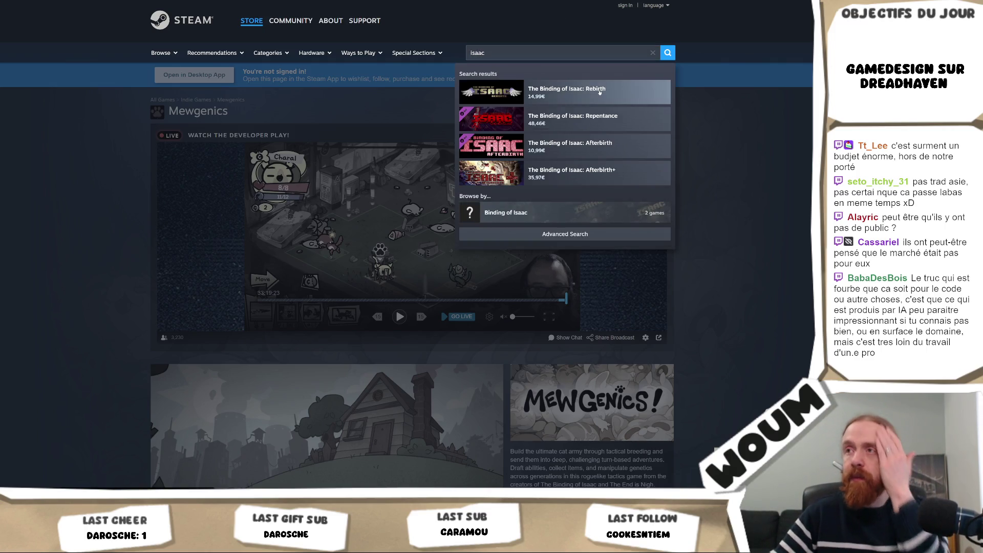
pyautogui.scroll(-4, 712, 159)
pyautogui.scroll(-3, 713, 159)
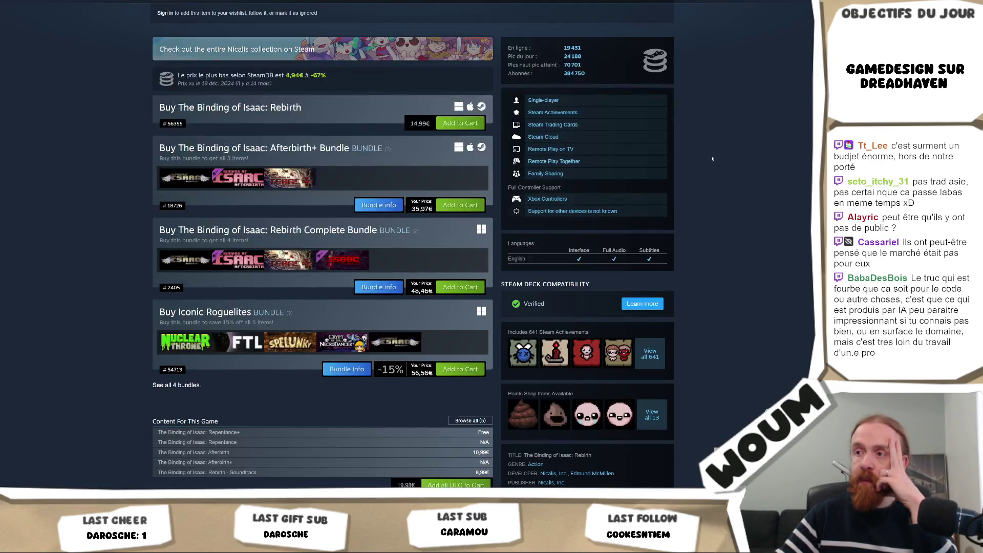
pyautogui.scroll(6, 713, 159)
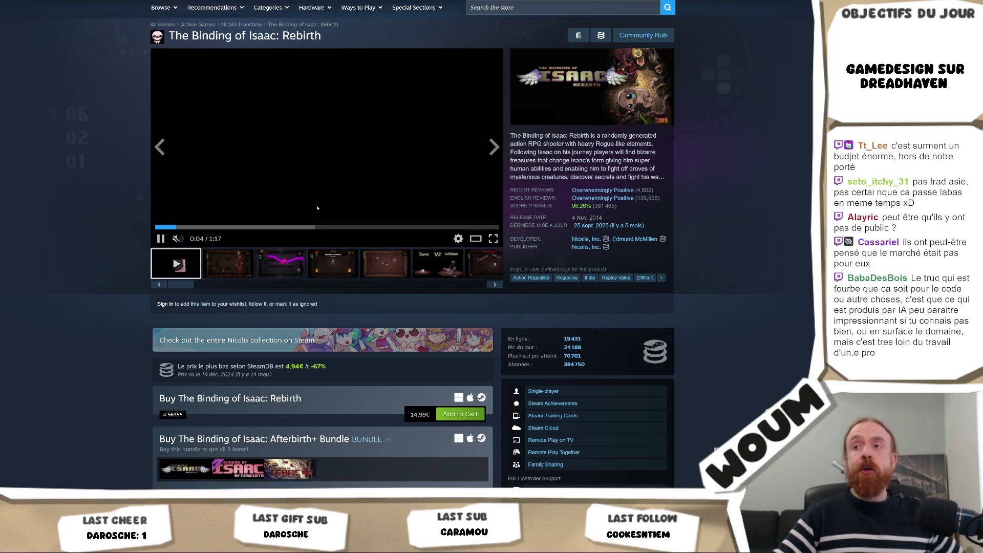
pyautogui.click(323, 163)
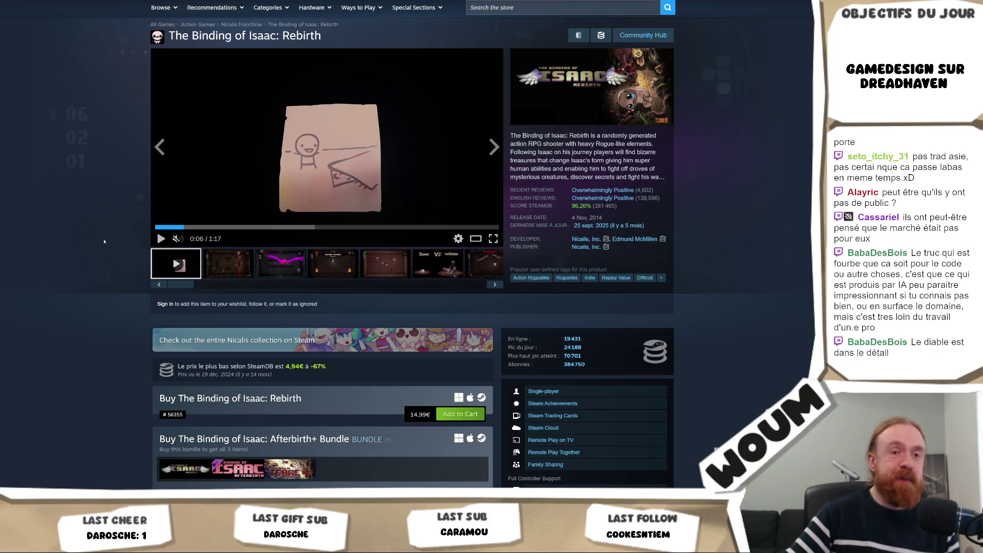
# - Scroll through the bundles and DLC list, then return to the Dreadhaven game
pyautogui.scroll(-7, 95, 227)
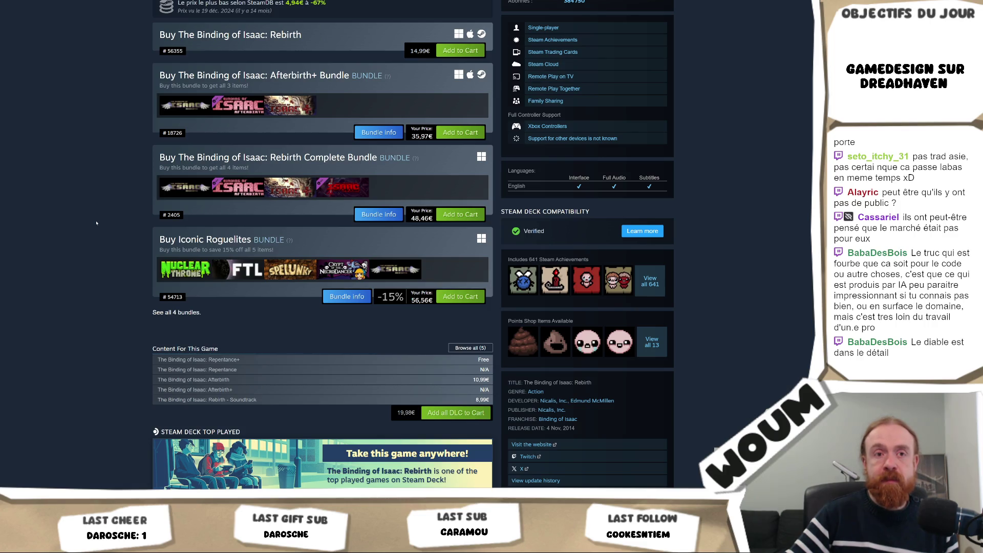
pyautogui.scroll(-3, 96, 223)
pyautogui.scroll(-2, 96, 223)
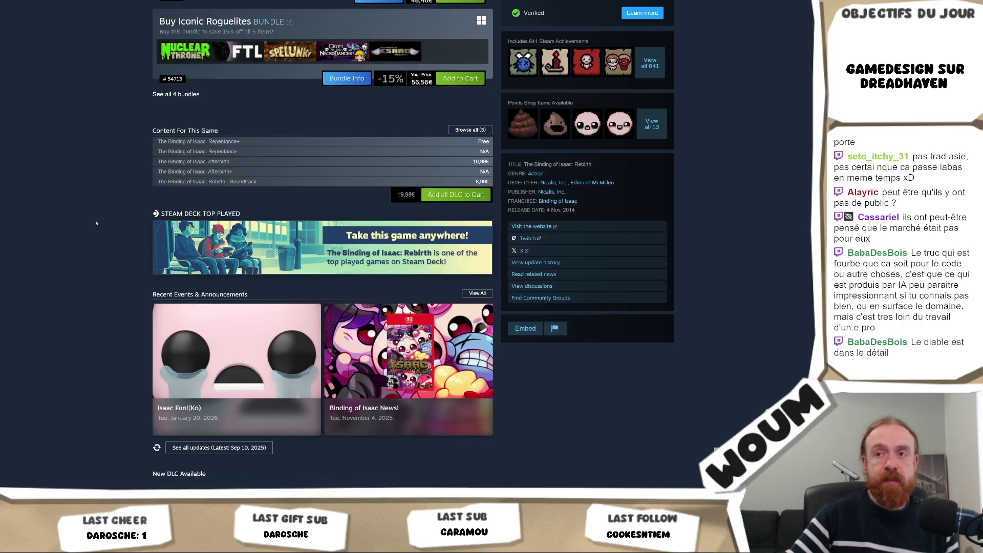
pyautogui.scroll(2, 96, 223)
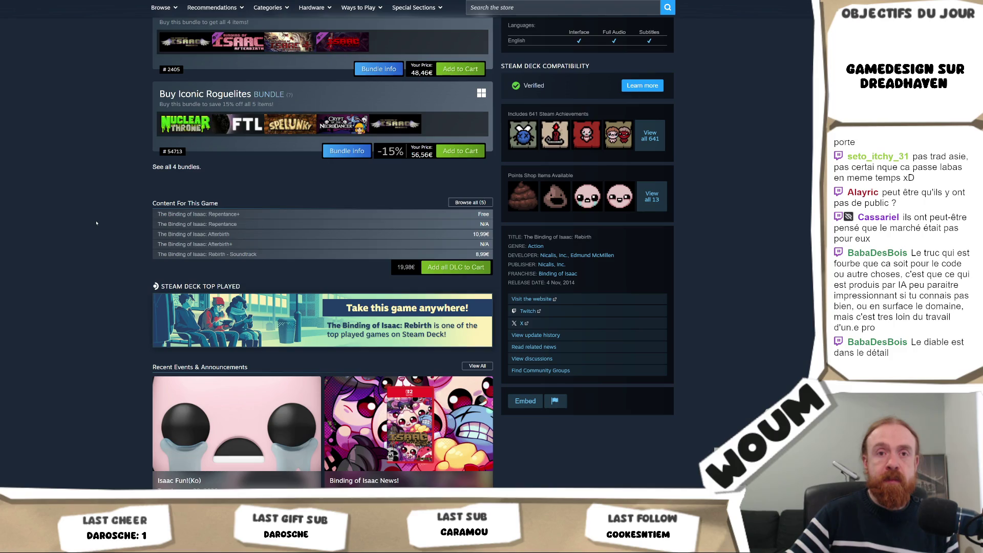
pyautogui.hotkey('alt', 'Tab')
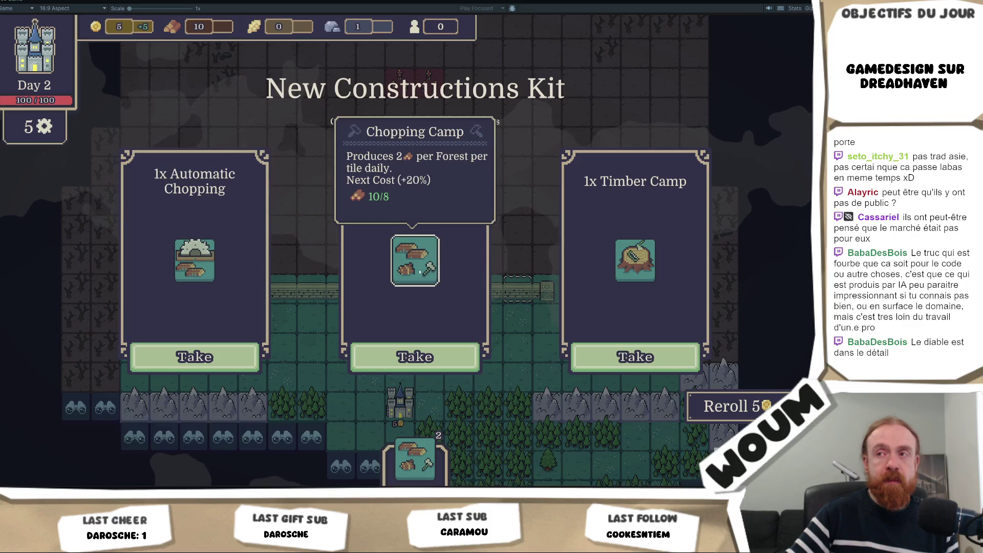
# - Read the Chopping Camp tooltip and take the Automatic Chopping building
pyautogui.moveTo(635, 260)
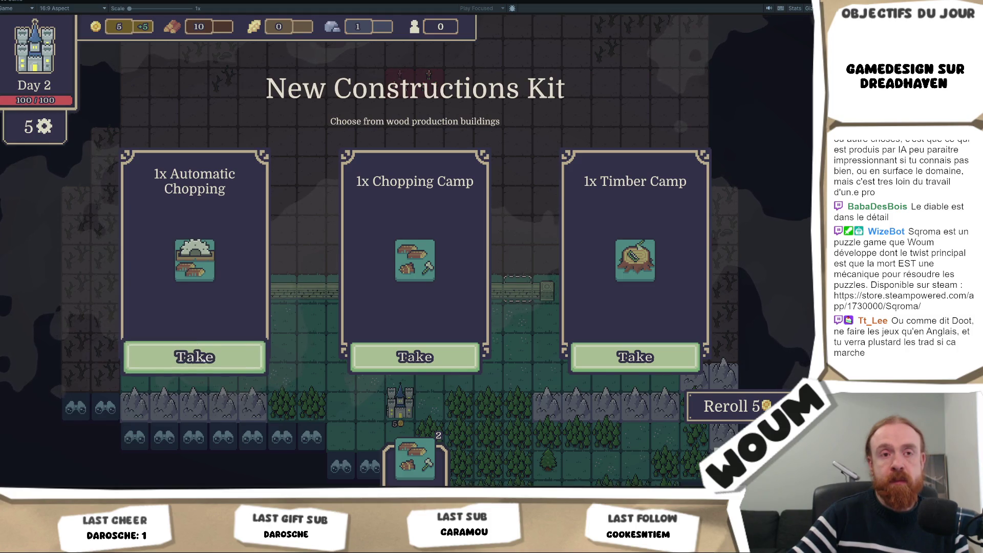
pyautogui.click(204, 360)
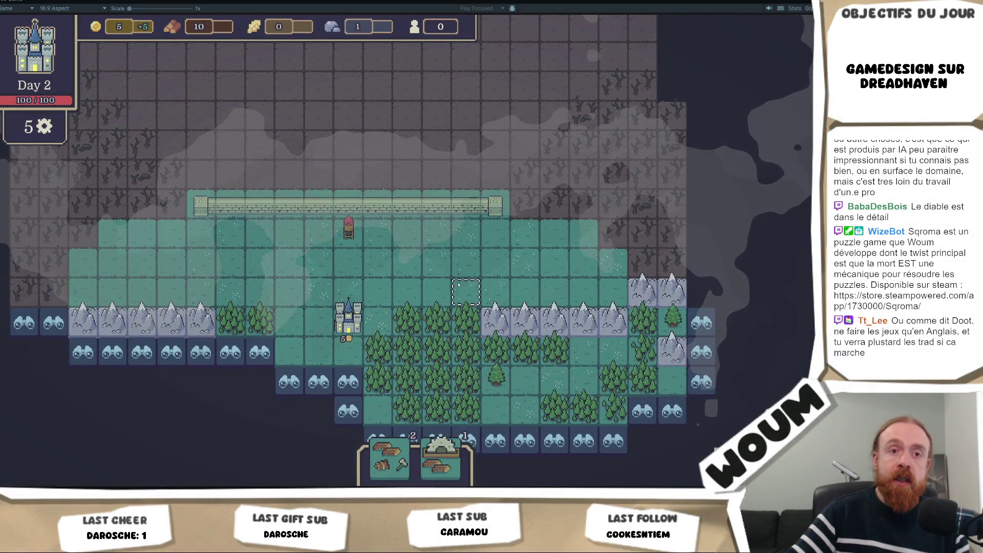
# - Pan the map and spend all five reveals on lower-left tiles, uncovering wheat and a Grand Oak
pyautogui.press('w')
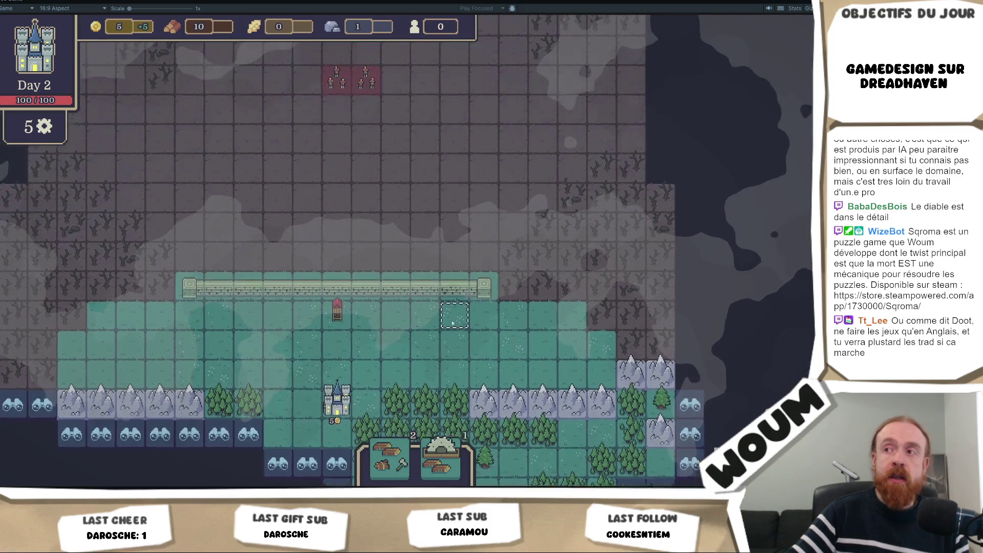
pyautogui.press('a')
pyautogui.press('s')
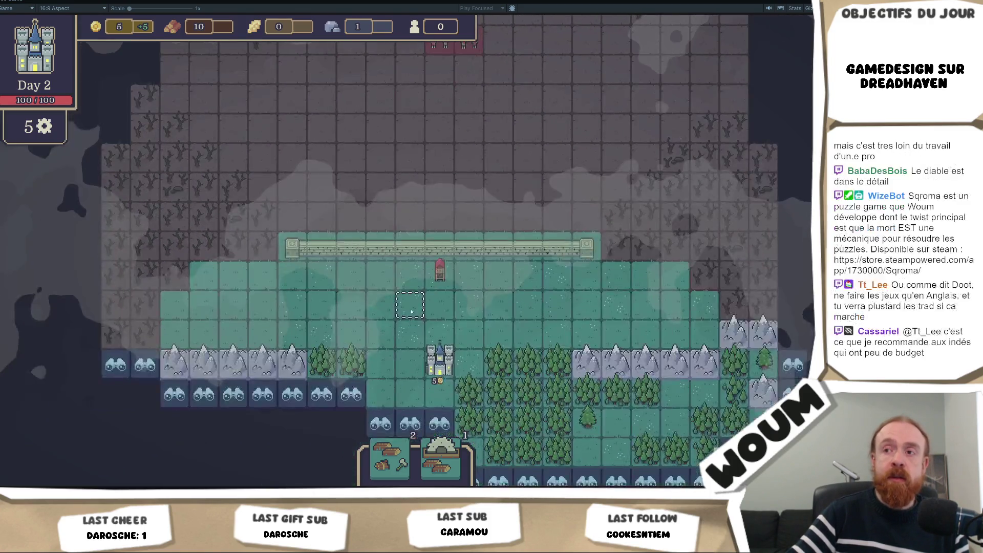
pyautogui.press('s')
pyautogui.press('d')
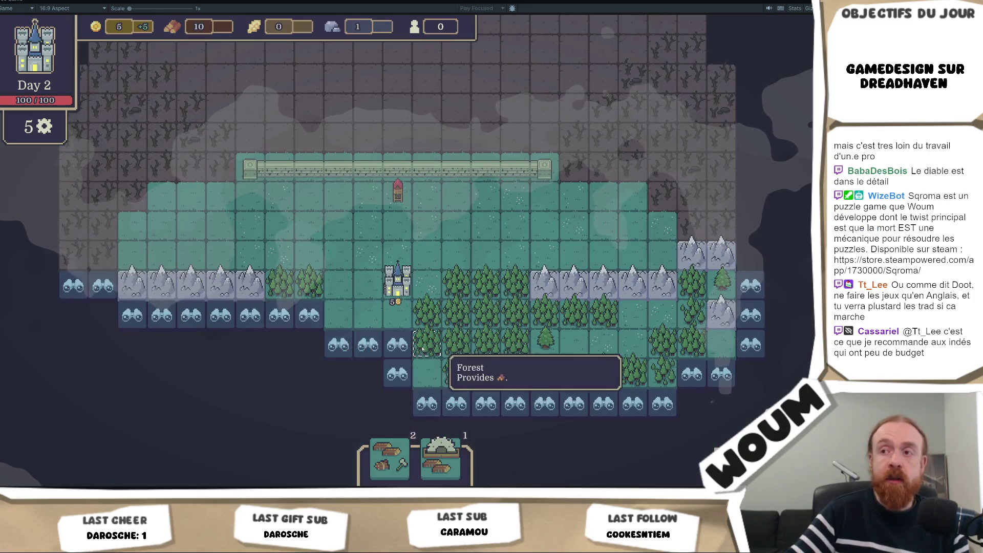
pyautogui.click(321, 351)
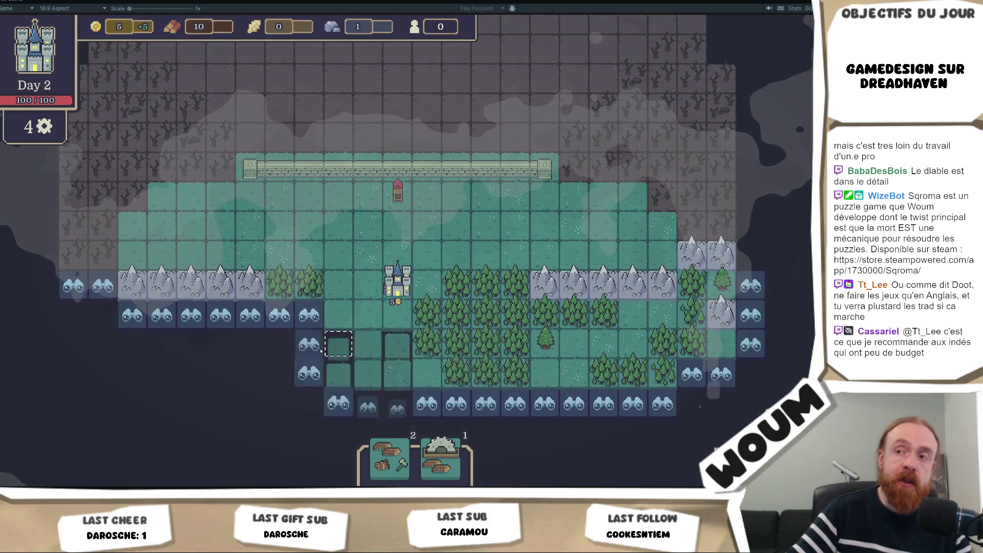
pyautogui.click(389, 346)
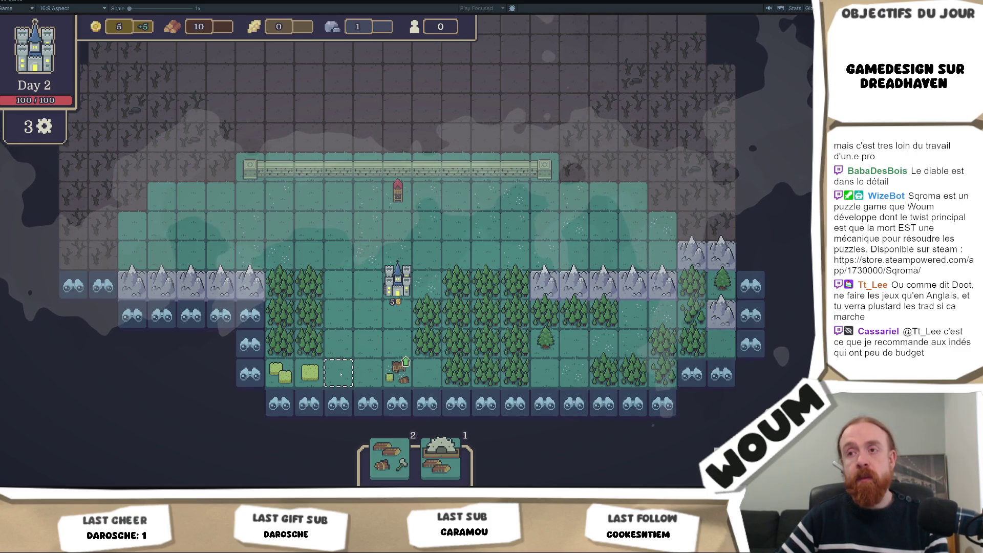
pyautogui.click(279, 405)
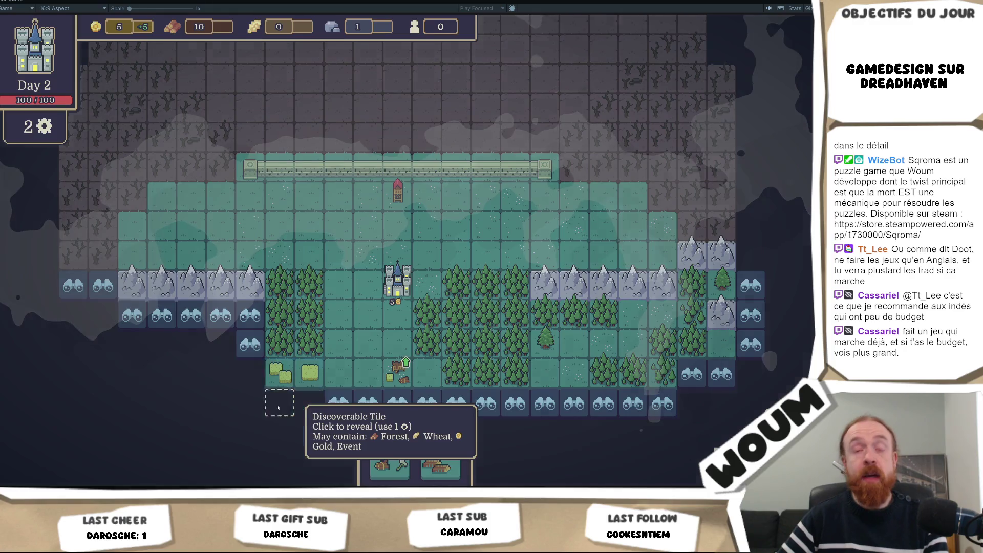
pyautogui.click(279, 408)
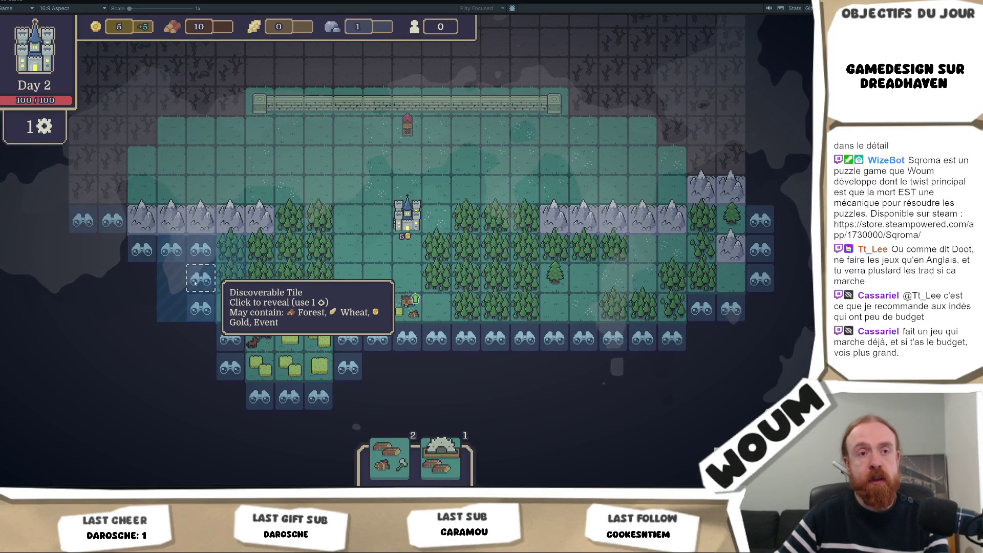
pyautogui.click(197, 281)
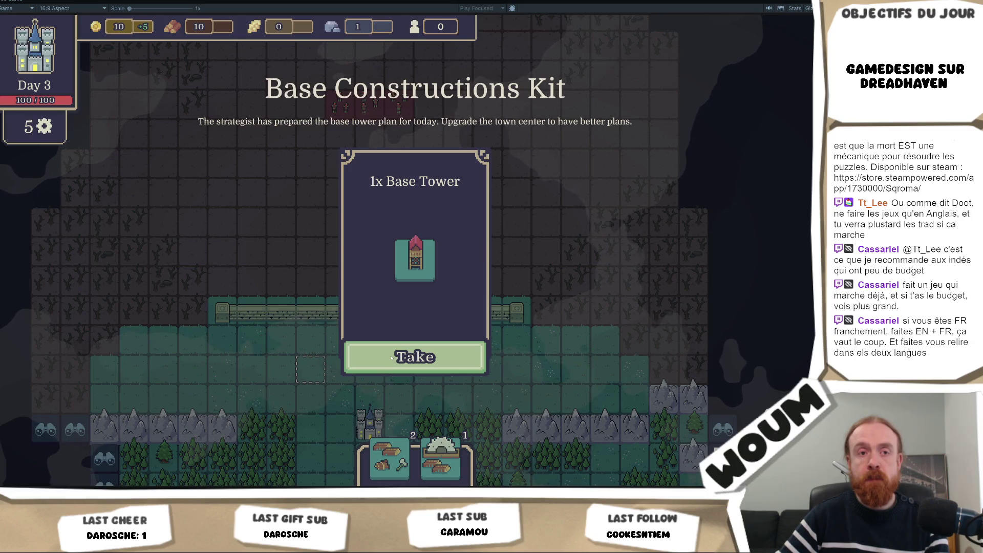
pyautogui.rightClick(9, 6)
pyautogui.click(41, 10)
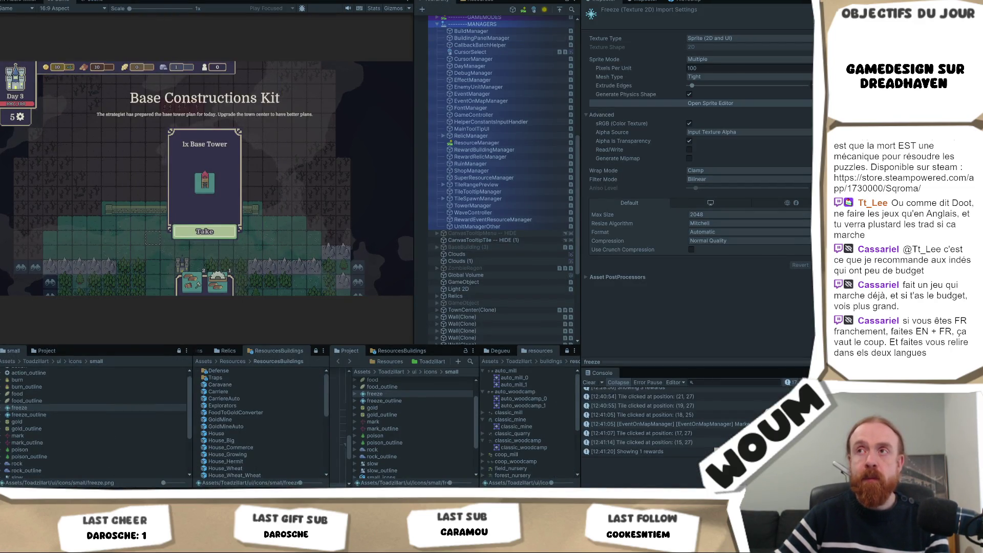
pyautogui.hotkey('ctrl', 'p')
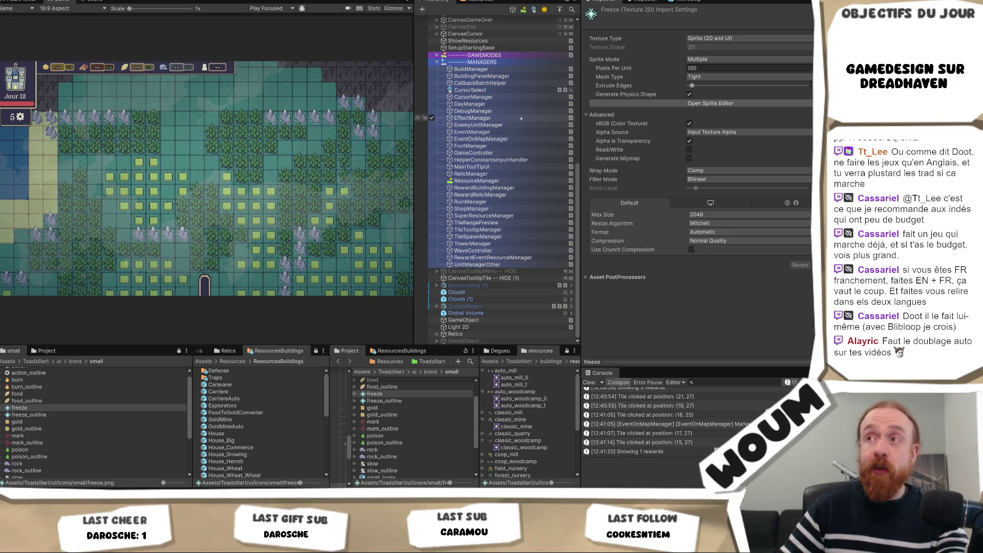
pyautogui.scroll(10, 512, 146)
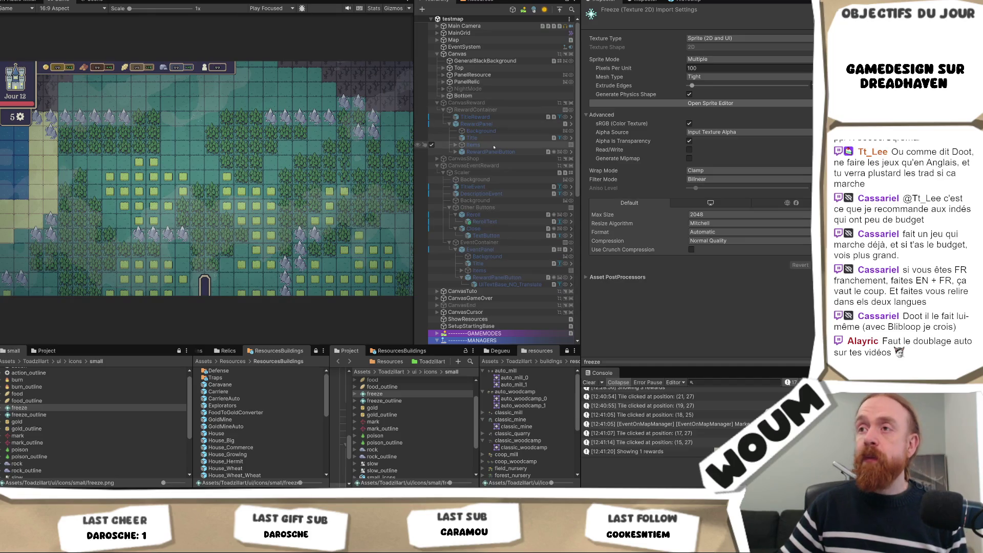
pyautogui.scroll(-3, 495, 146)
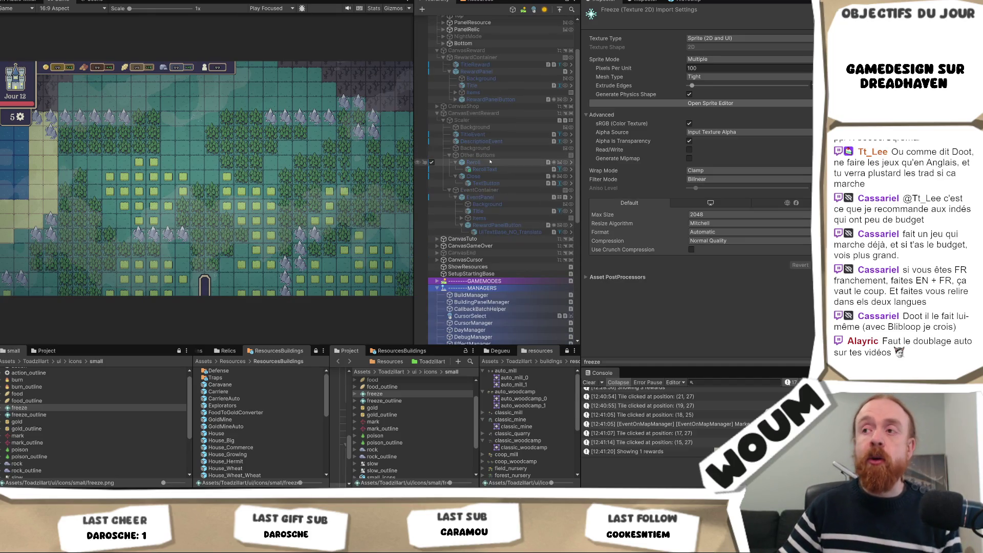
pyautogui.scroll(3, 485, 176)
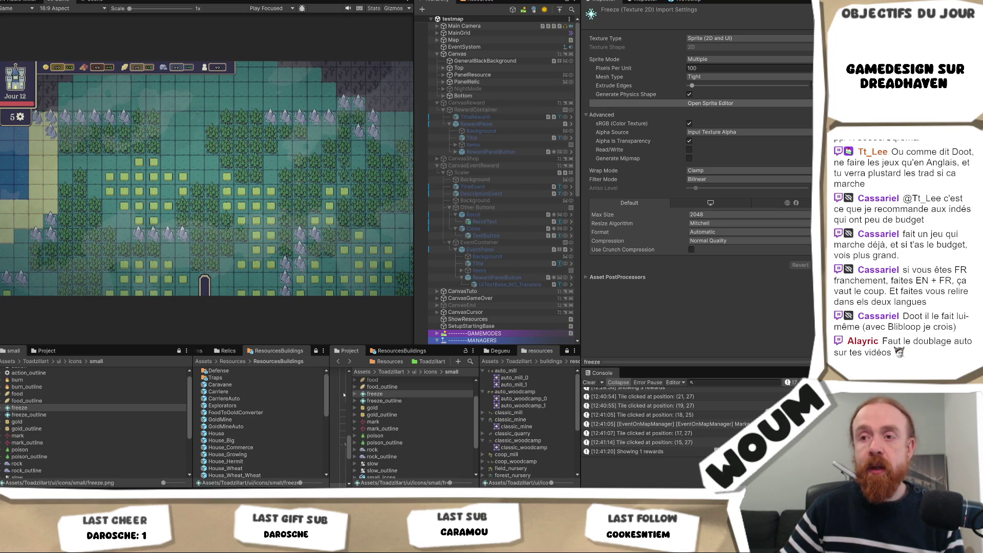
pyautogui.moveTo(49, 489)
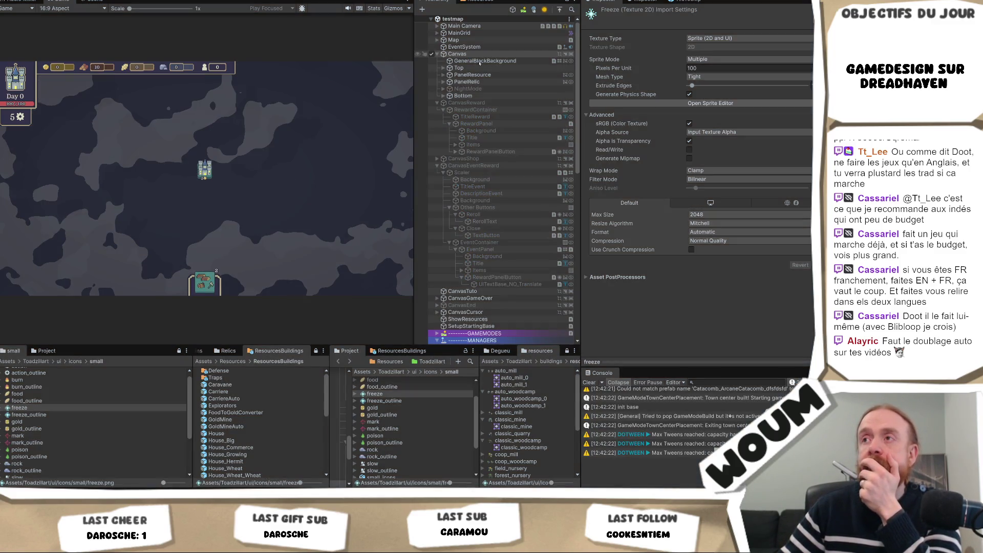
# - Change the GeneralBlackBackground image colour's alpha and restart Play mode to test it
pyautogui.click(480, 61)
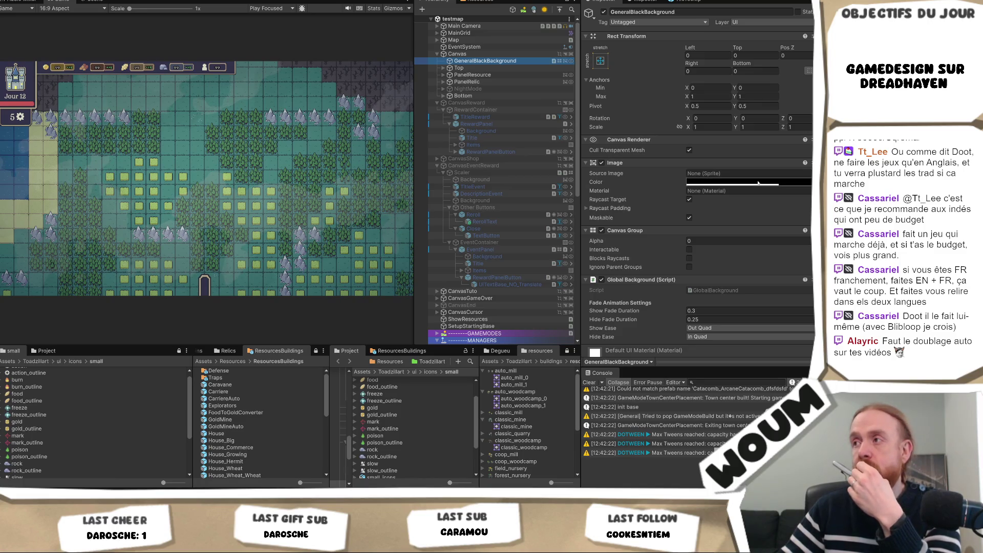
pyautogui.click(758, 183)
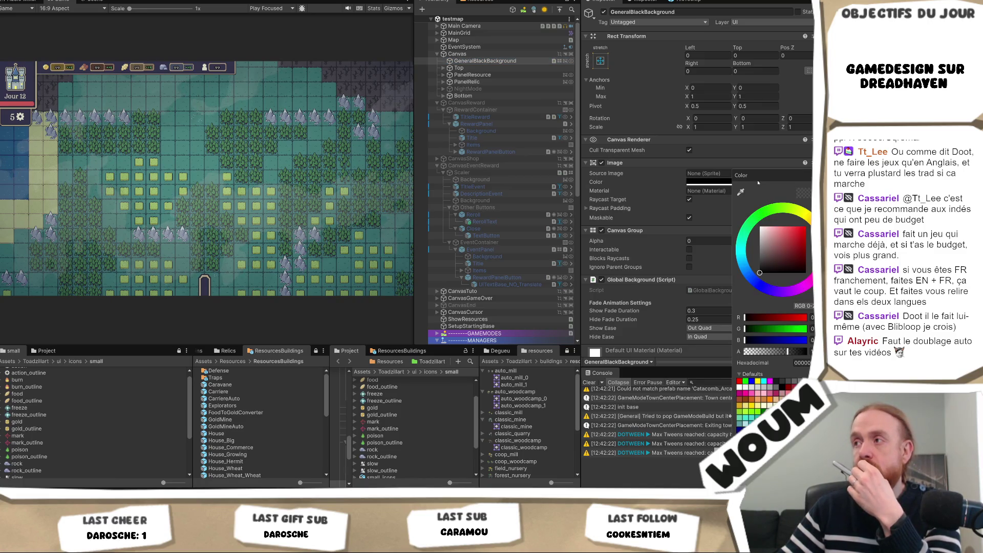
pyautogui.click(796, 353)
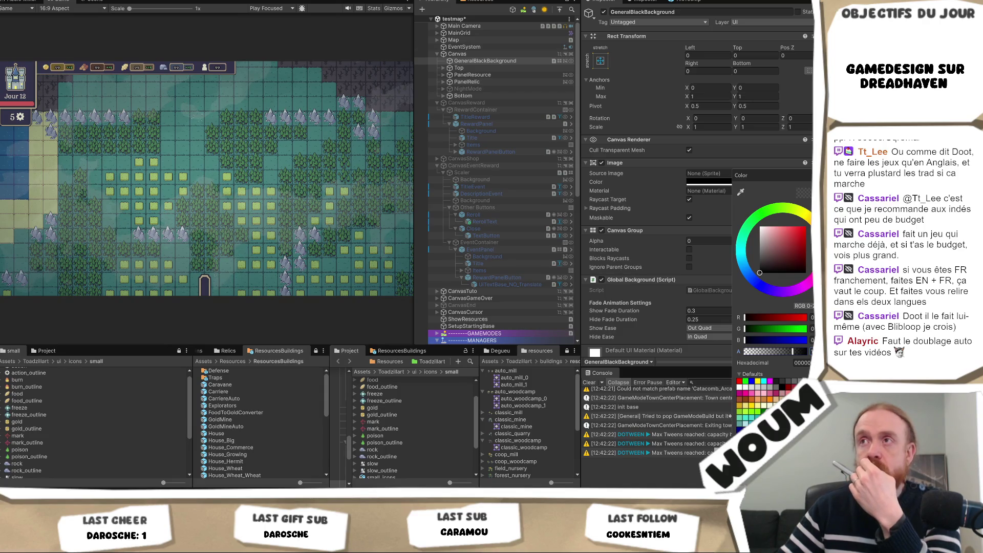
pyautogui.click(433, 61)
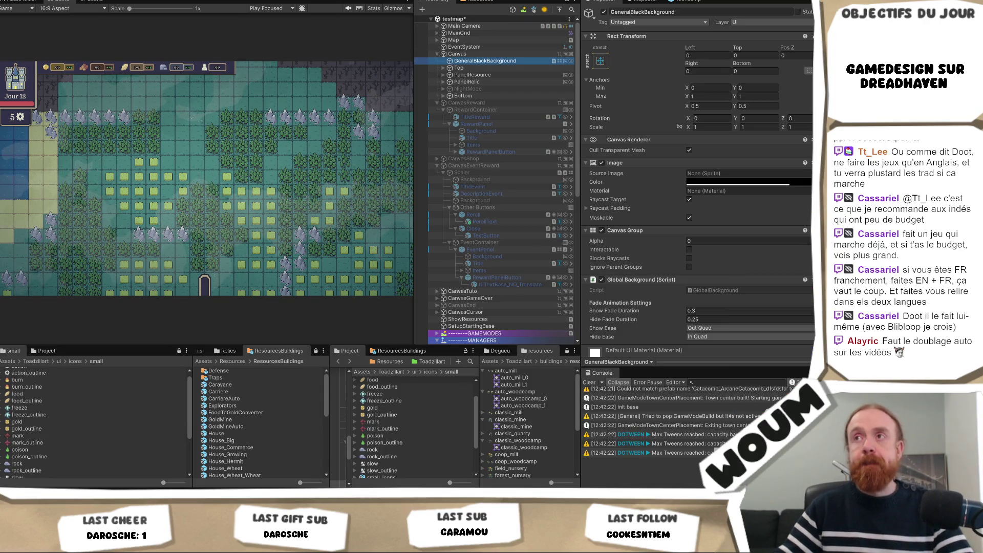
pyautogui.hotkey('ctrl', 'p')
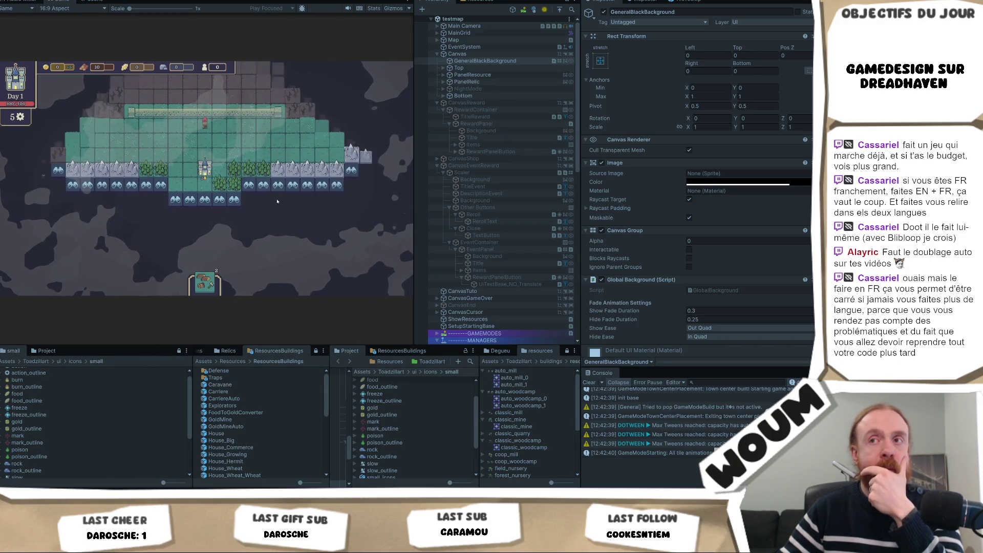
# - Reveal the fogged tile at (27, 27) and pan the map around the castle
pyautogui.click(278, 218)
pyautogui.moveTo(279, 218); pyautogui.dragTo(268, 245)
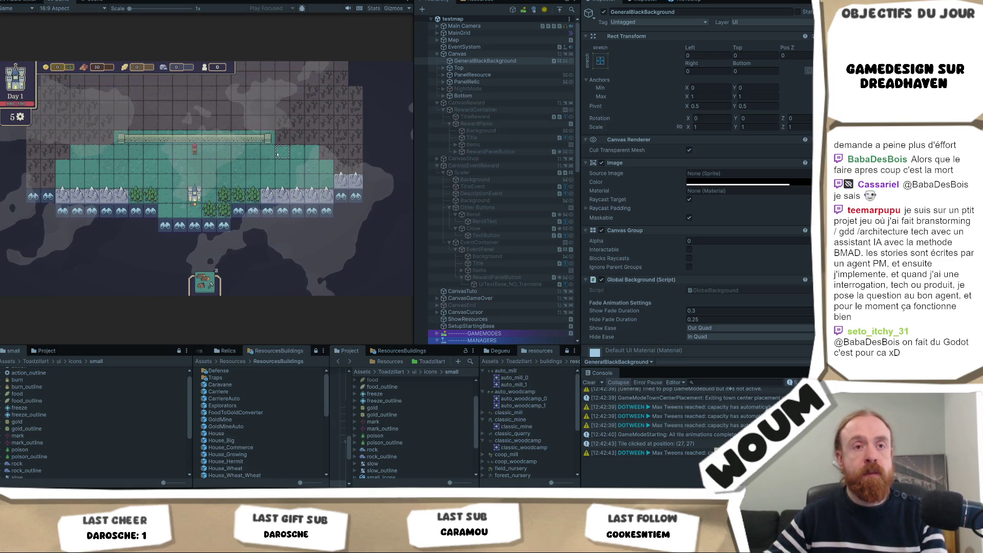
pyautogui.moveTo(238, 214)
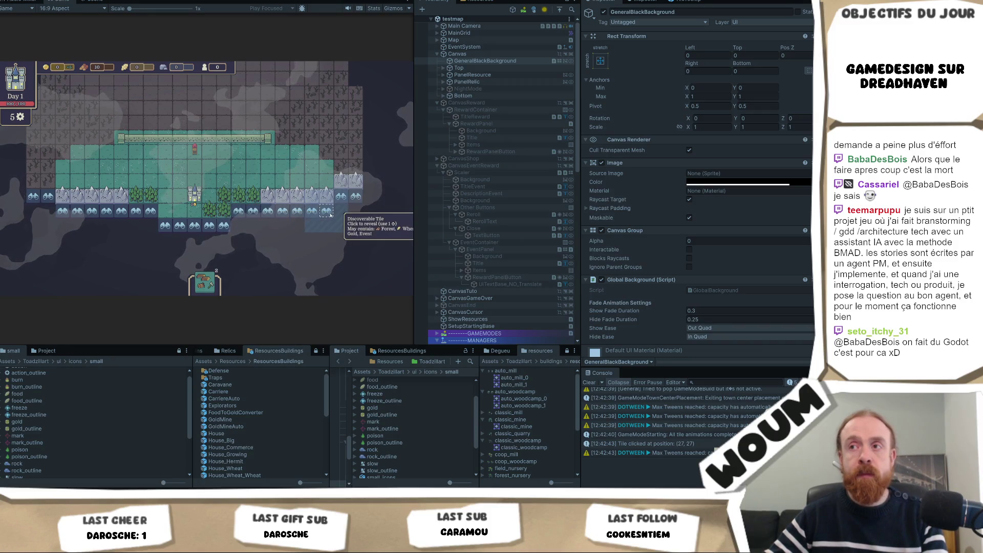
pyautogui.press('d')
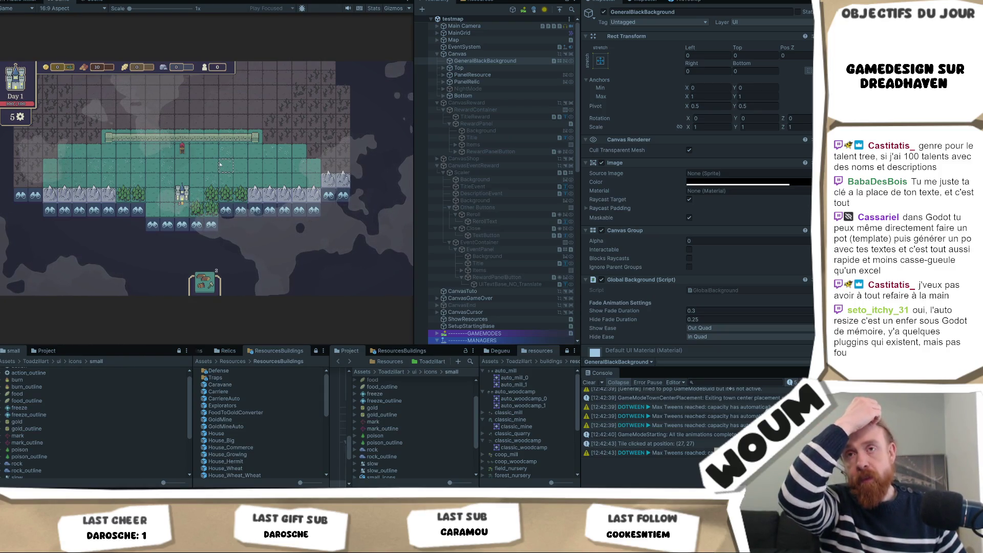
# - Reveal the forest tile at (25, 28) below the castle, leaving 4 reveals, then view the Scene
pyautogui.moveTo(202, 208)
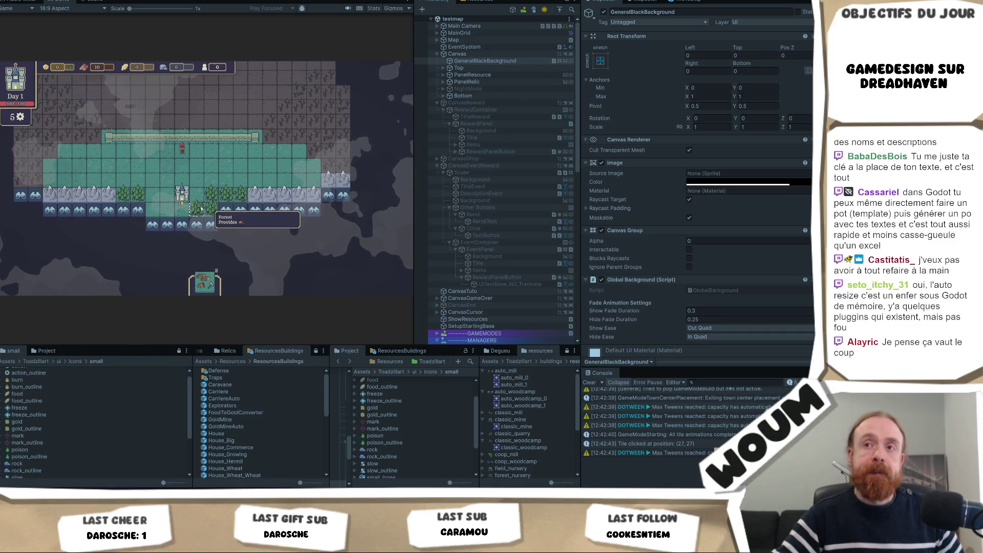
pyautogui.moveTo(230, 163)
pyautogui.mouseDown()
pyautogui.moveTo(255, 180)
pyautogui.moveTo(248, 169)
pyautogui.mouseUp()
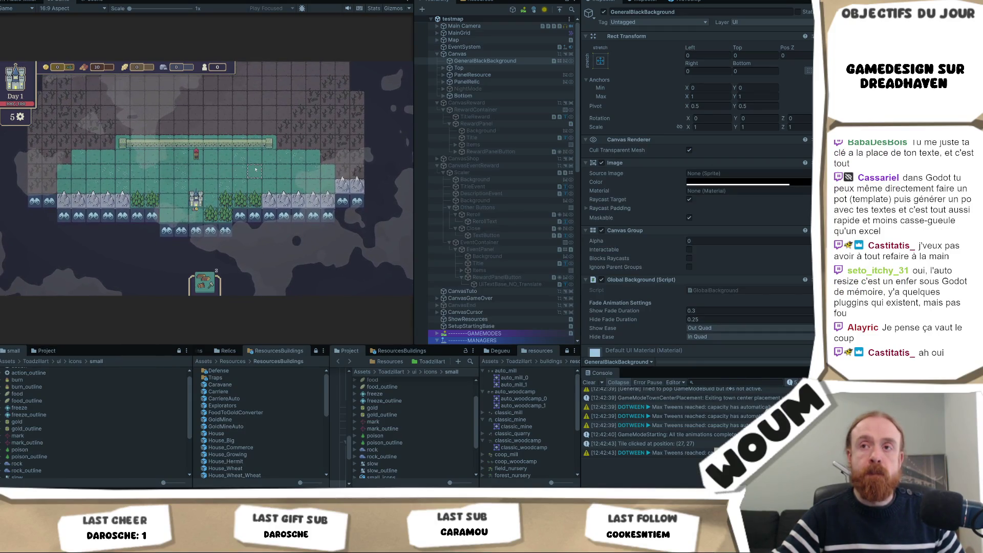
pyautogui.scroll(3, 255, 169)
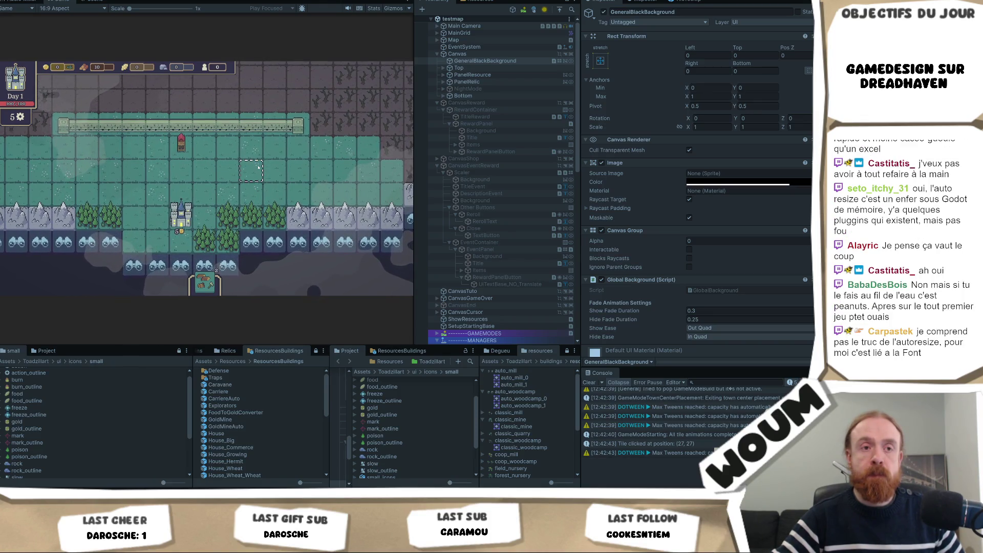
pyautogui.scroll(-2, 259, 166)
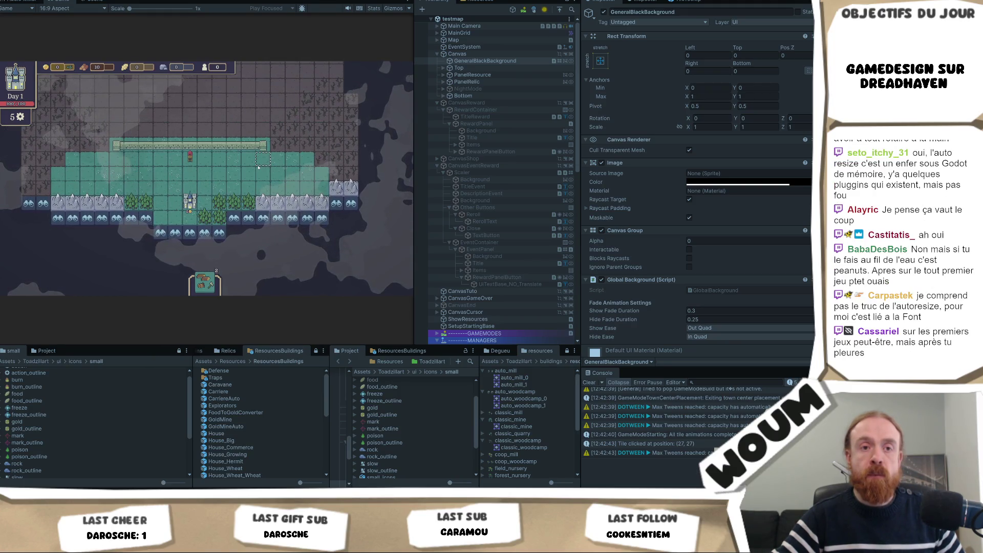
pyautogui.click(240, 205)
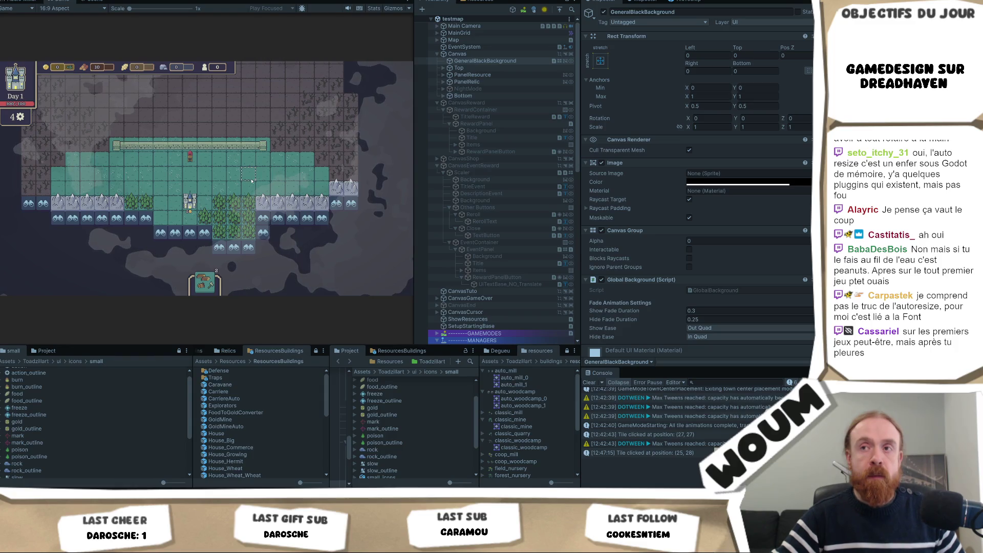
pyautogui.click(94, 2)
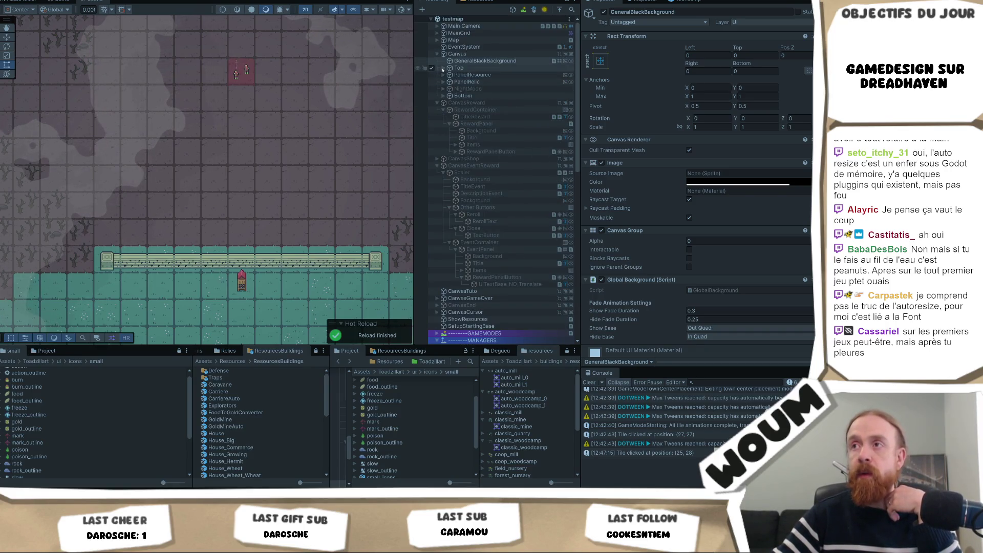
# - Frame GeneralUI under Top > PanelDay and select HpBarCastle's textHP showing 100 / 100
pyautogui.click(444, 67)
pyautogui.click(444, 74)
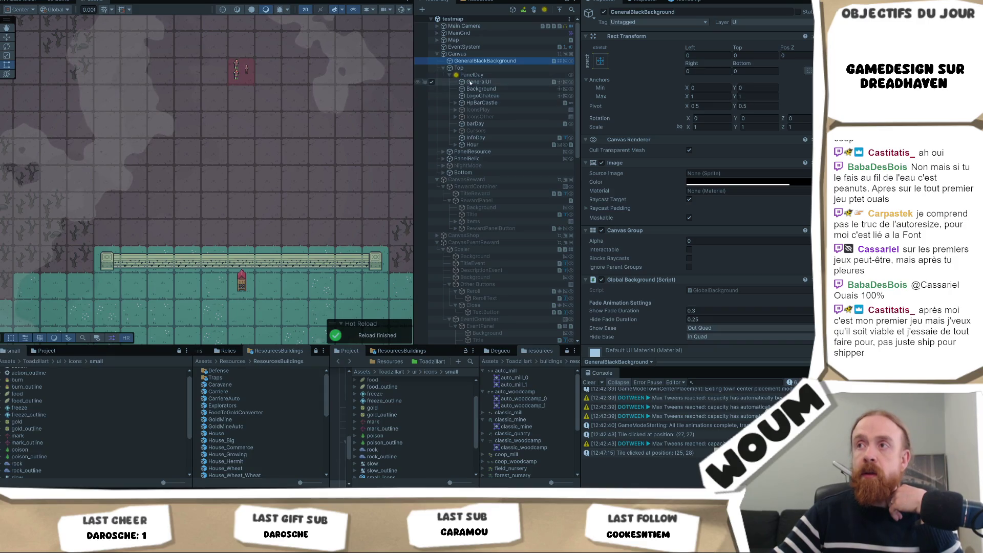
pyautogui.click(471, 81)
pyautogui.doubleClick(472, 82)
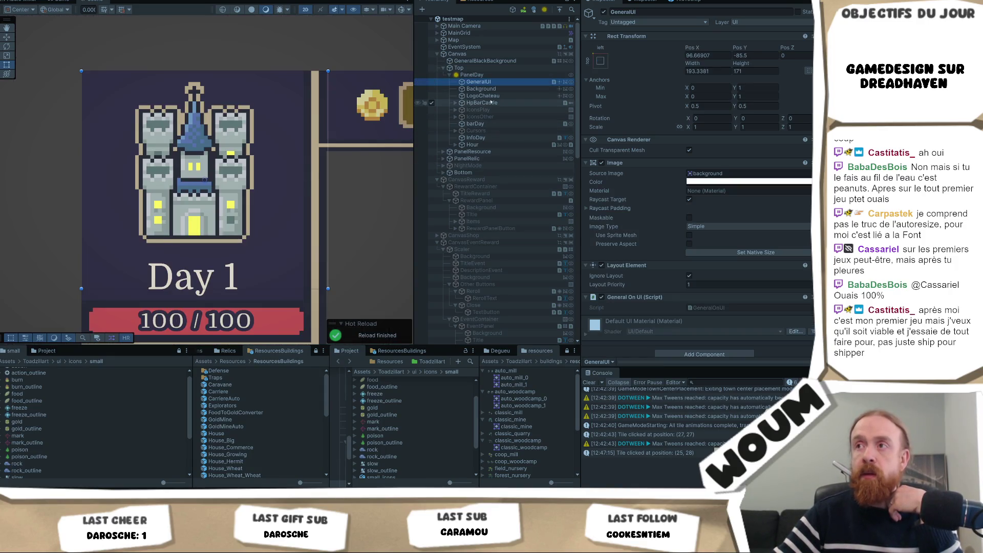
pyautogui.click(492, 97)
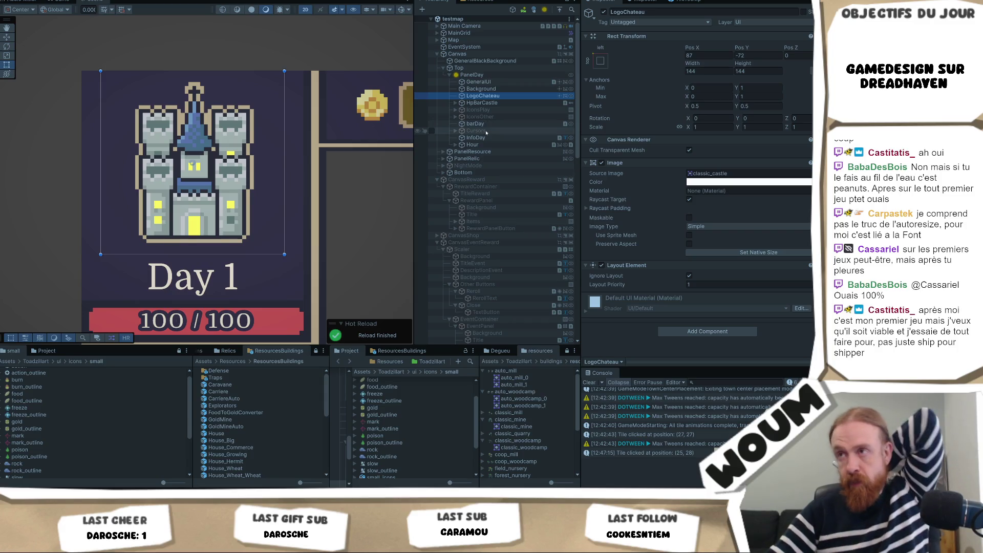
pyautogui.click(456, 103)
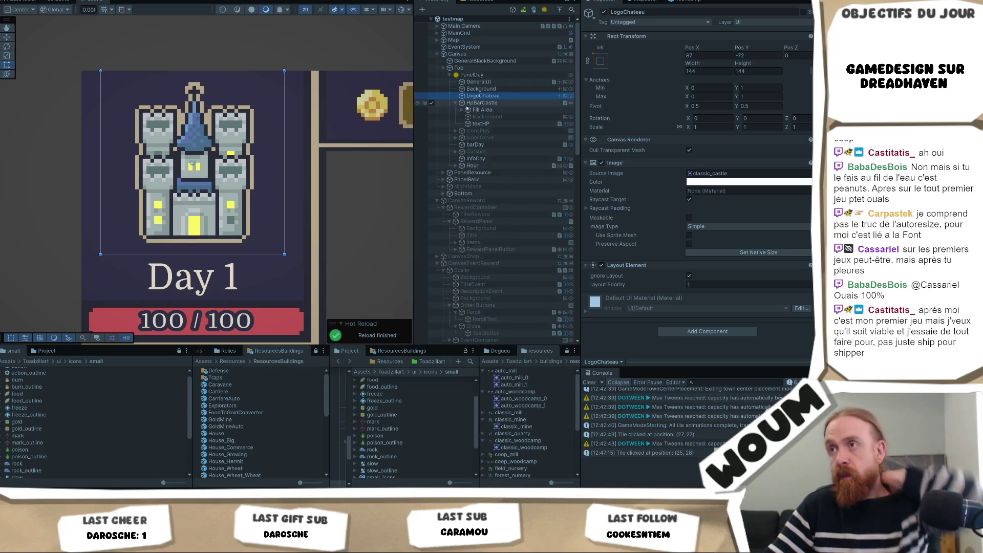
pyautogui.click(484, 109)
pyautogui.click(481, 124)
pyautogui.click(713, 203)
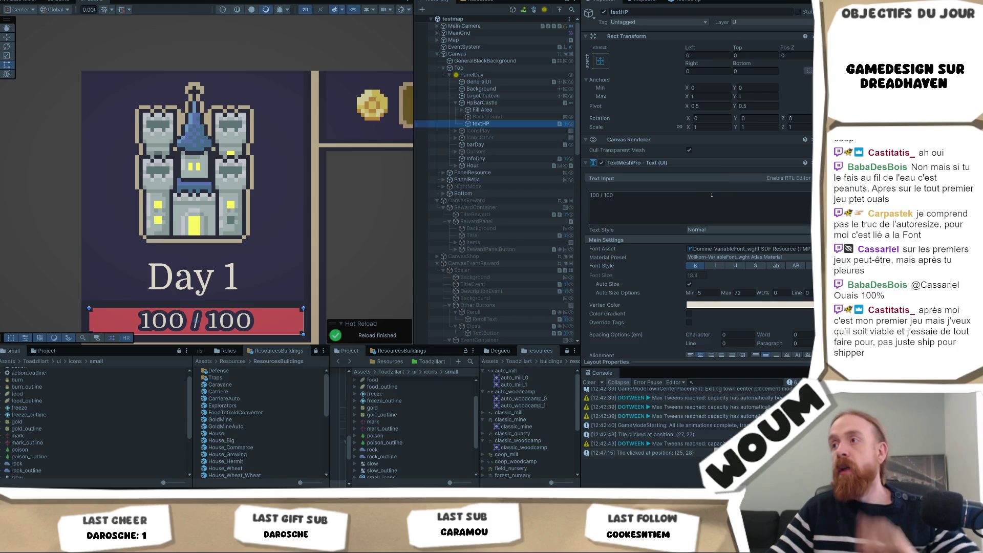
# - Append a long string of filler text to the HP label to test auto-sizing
pyautogui.click(716, 201)
pyautogui.write('dfs dsf ds ffdssdf  dfs dsf sdf sdffd s')
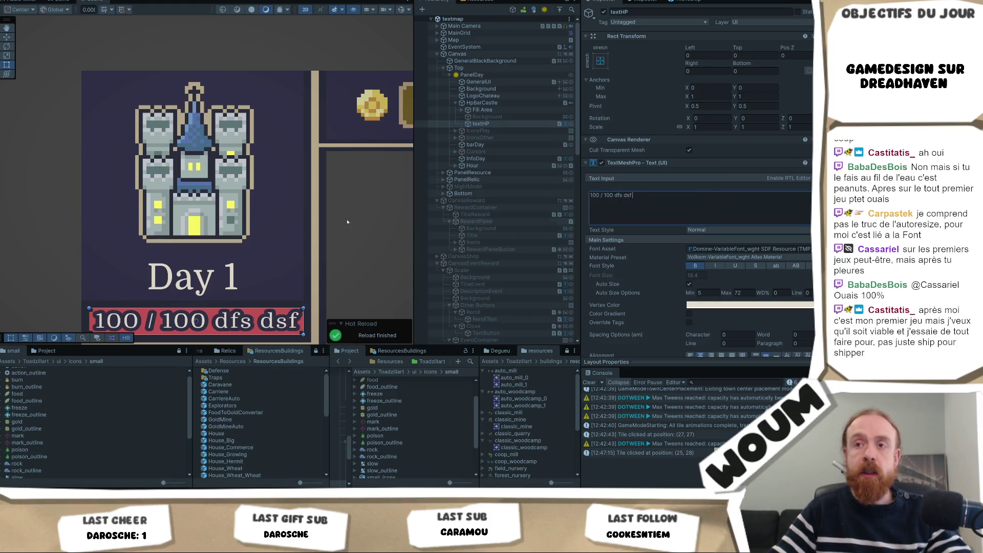
pyautogui.write(' fsd fdssdf fds dfs fdsfsdsdf sfd sfd')
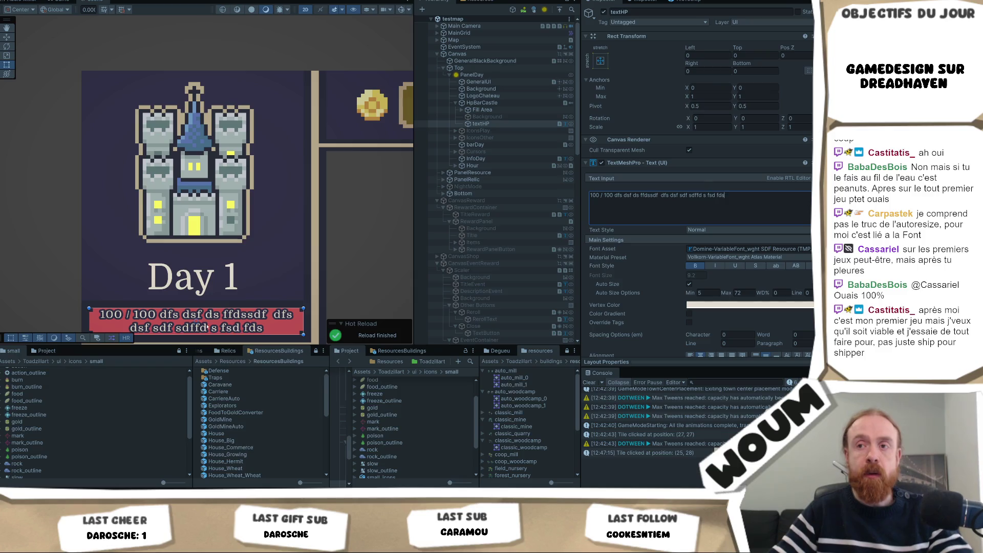
pyautogui.write(' fds df dsf sfd sfdsfd sfd fds sfd')
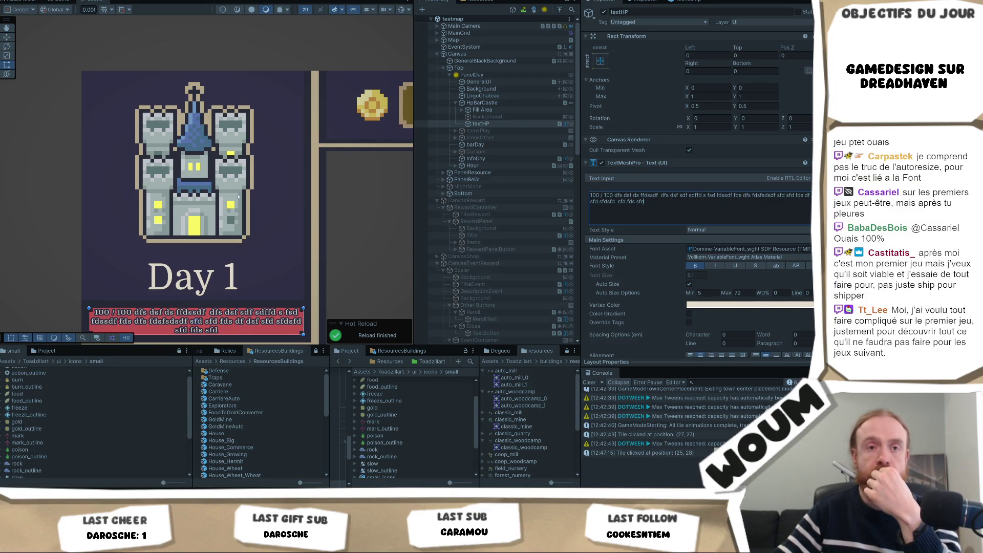
pyautogui.scroll(-5, 202, 251)
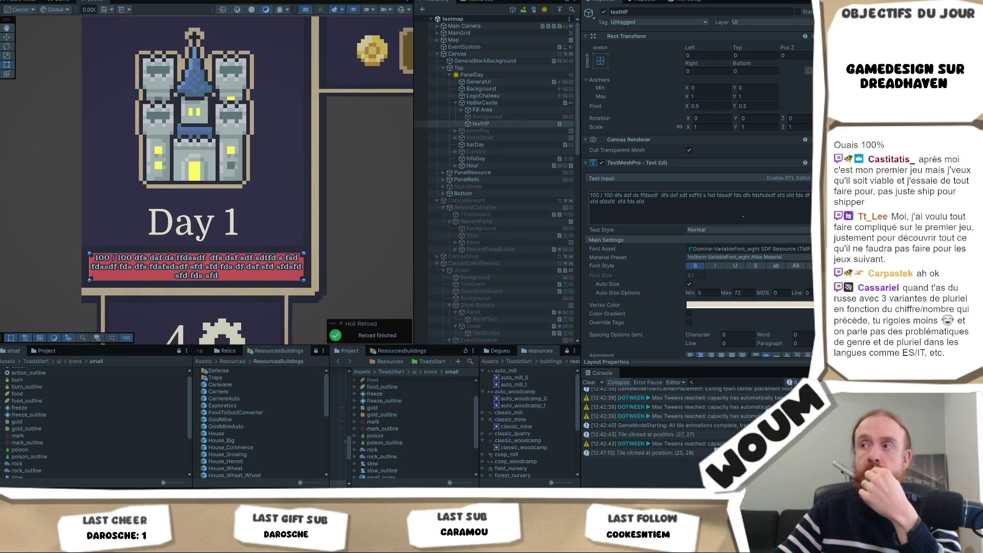
pyautogui.hotkey('ctrl', 'a')
pyautogui.write('999')
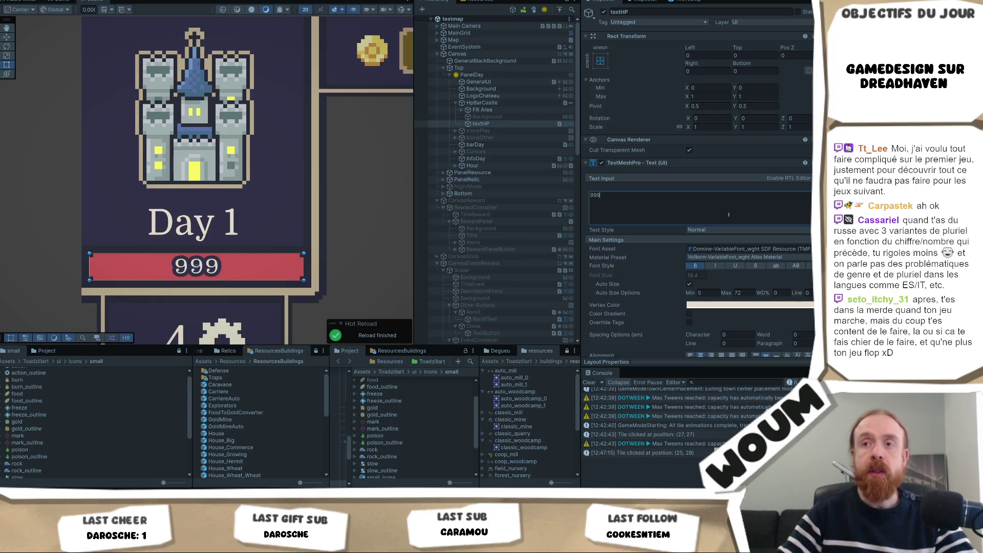
pyautogui.write('/9999999999')
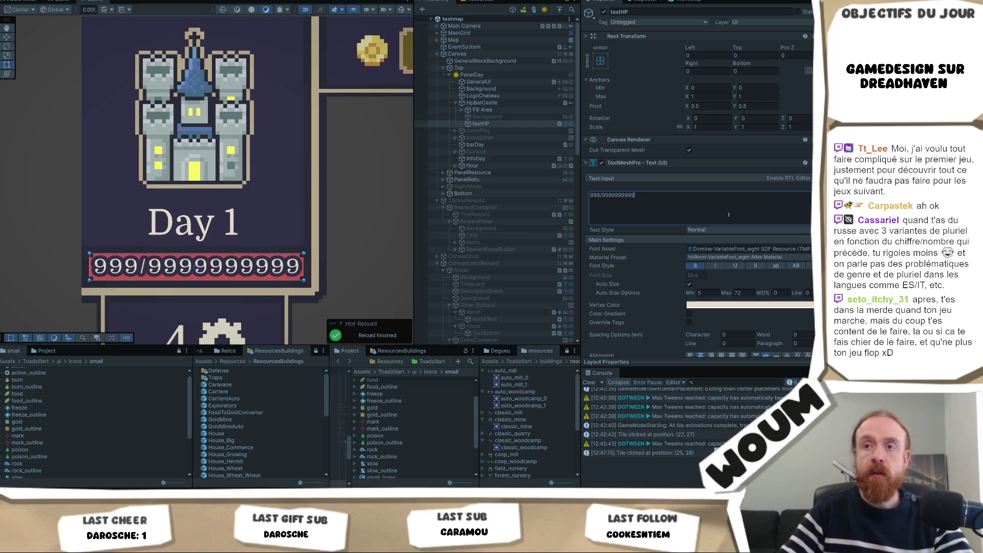
pyautogui.write('999999')
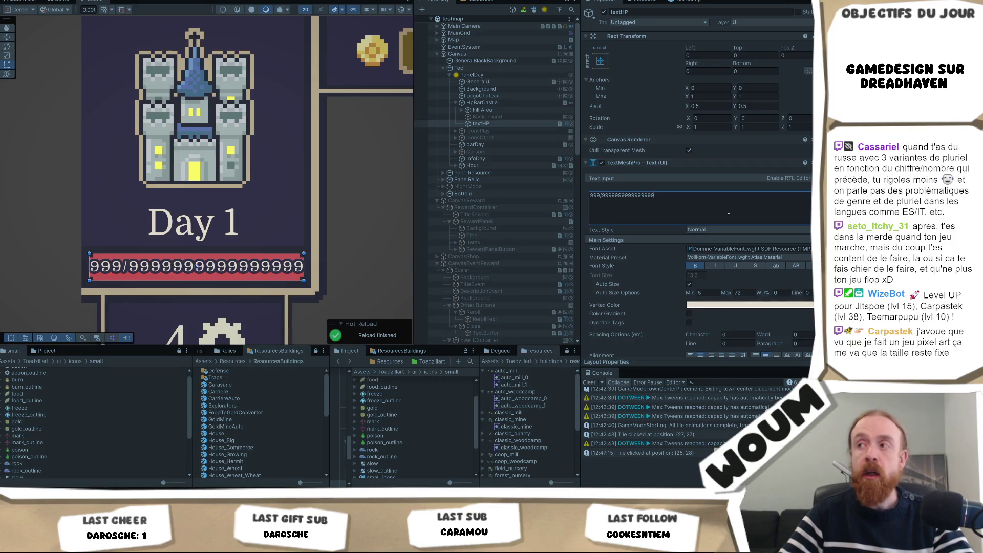
pyautogui.hotkey('ctrl', 'a')
pyautogui.press('BackSpace')
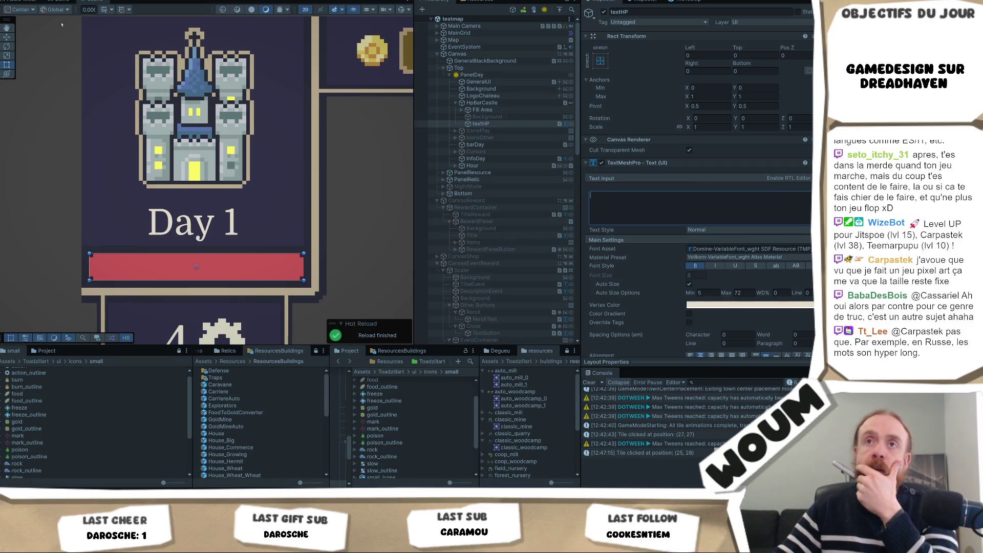
pyautogui.hotkey('ctrl', '2')
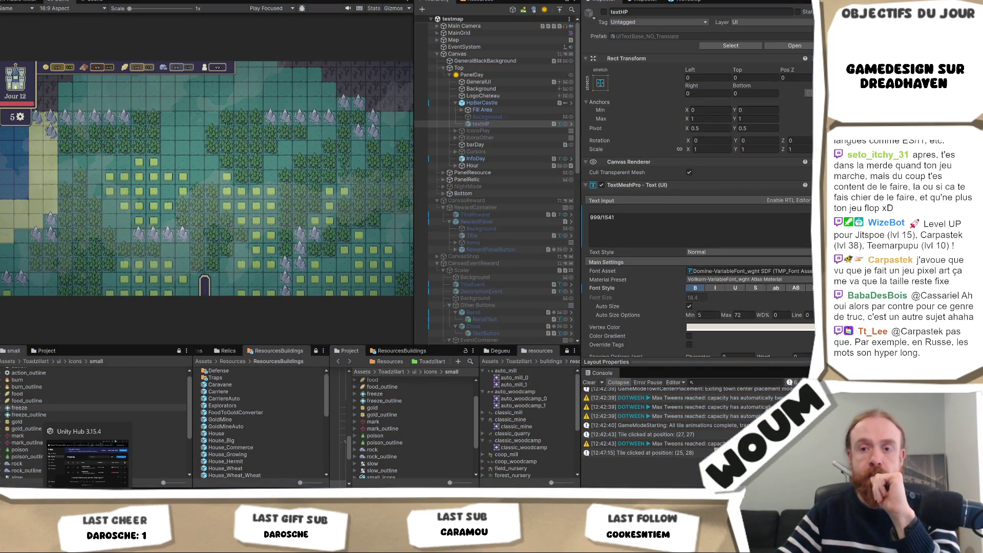
# - Glance at the Binding of Isaac Steam page, then return to the DreadHavenV2 editor
pyautogui.hotkey('alt', 'Tab')
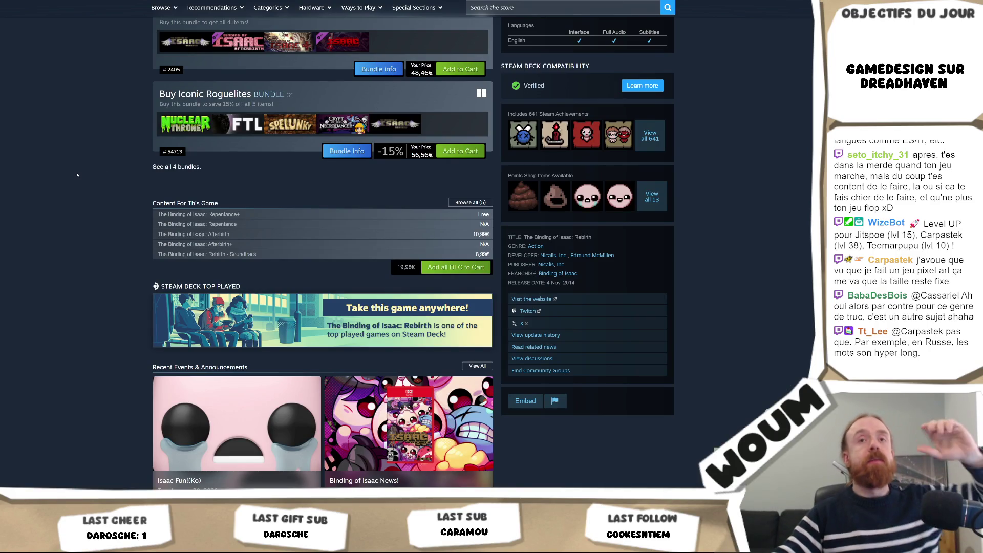
pyautogui.moveTo(107, 512)
pyautogui.click(107, 454)
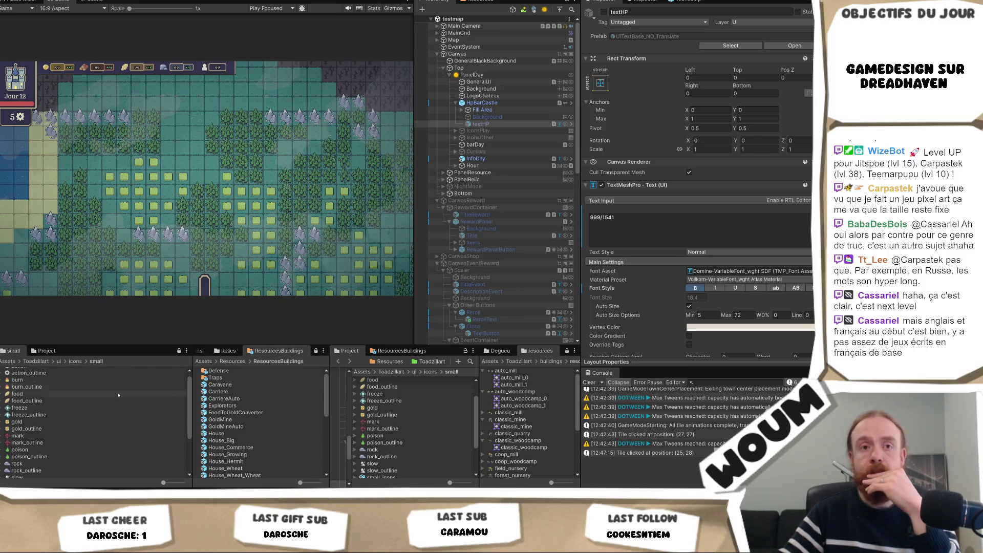
# - Bring the Binding of Isaac Steam store page back to the front
pyautogui.moveTo(107, 499)
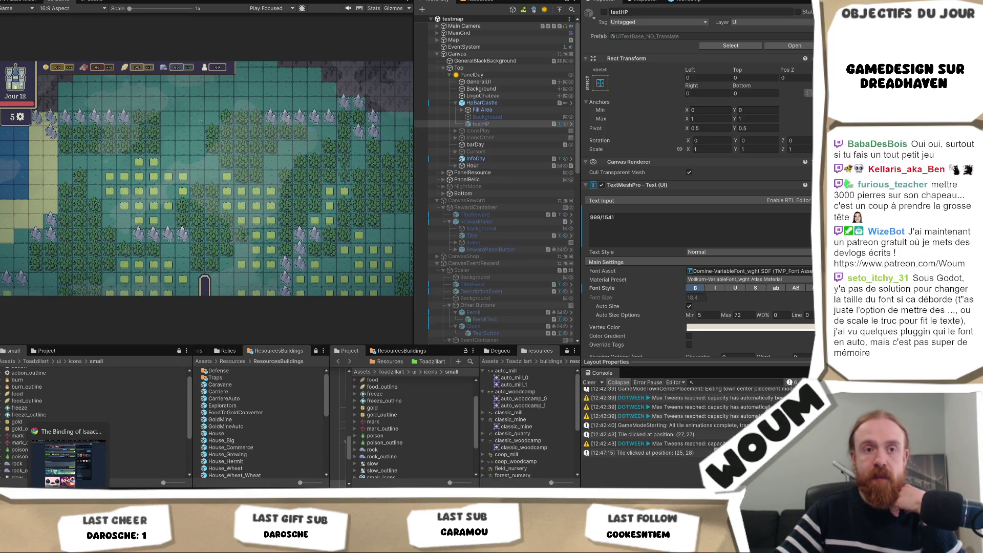
pyautogui.click(75, 460)
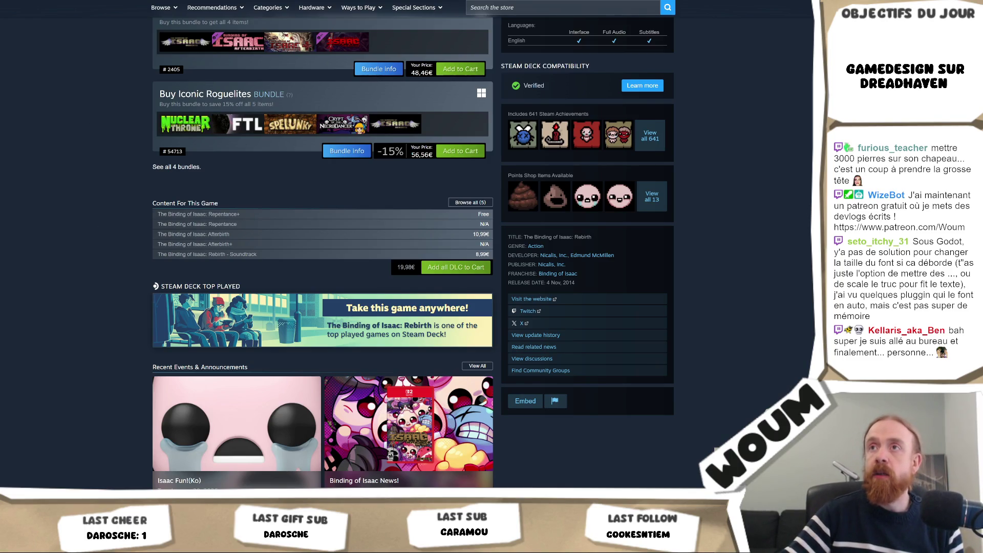
# - Switch to Codecks' Audio deck, scroll down to the Exploraton zone and select the Reconstruire card
pyautogui.hotkey('alt', 'Tab')
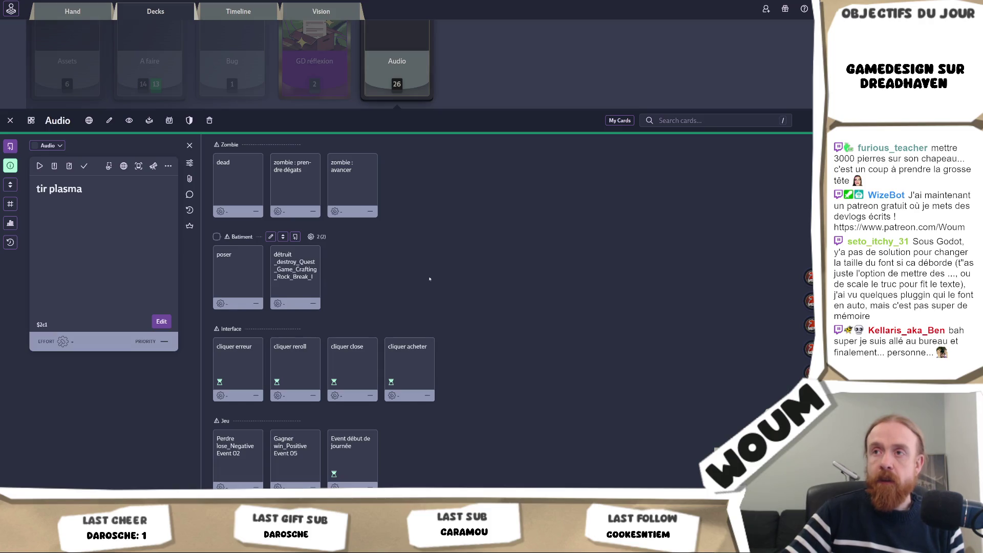
pyautogui.scroll(-2, 430, 280)
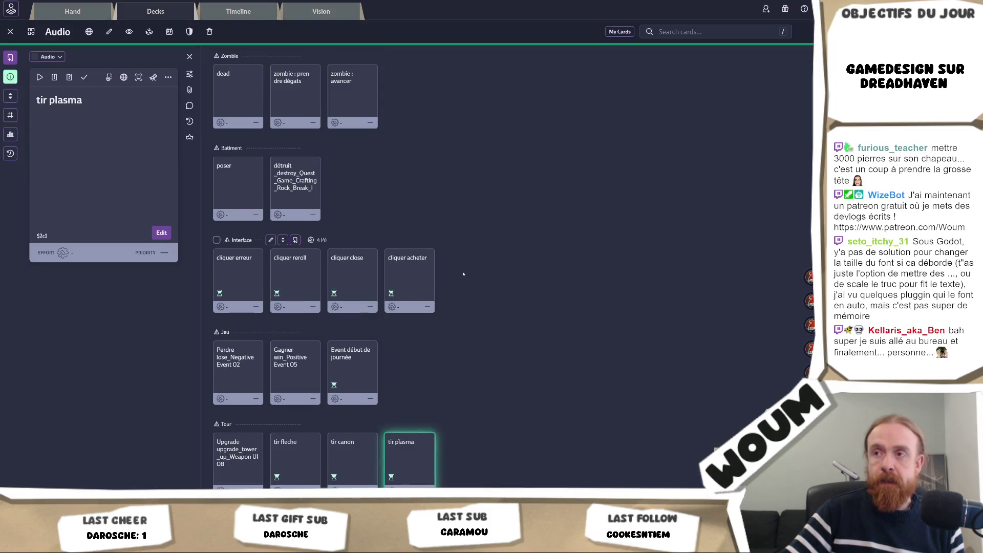
pyautogui.scroll(-2, 479, 314)
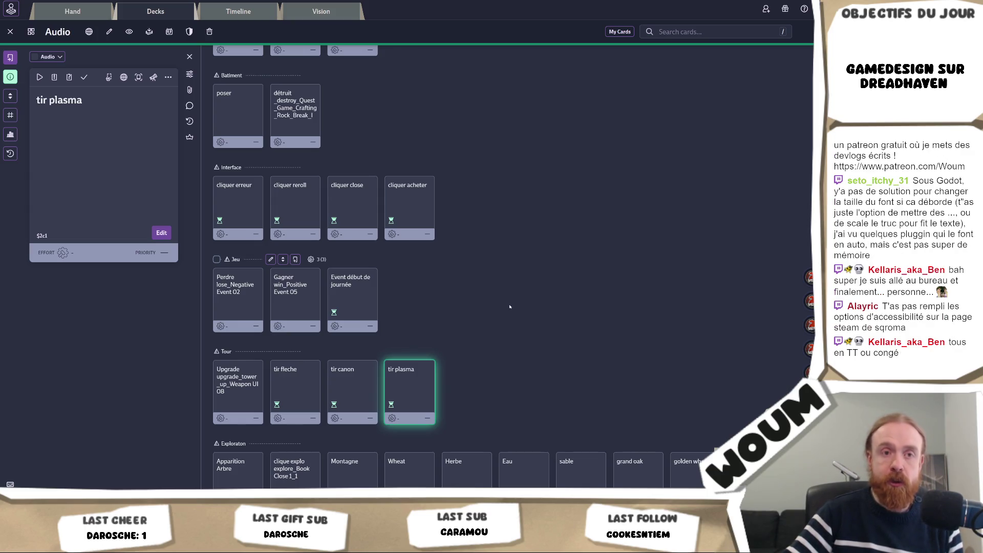
pyautogui.scroll(-4, 509, 308)
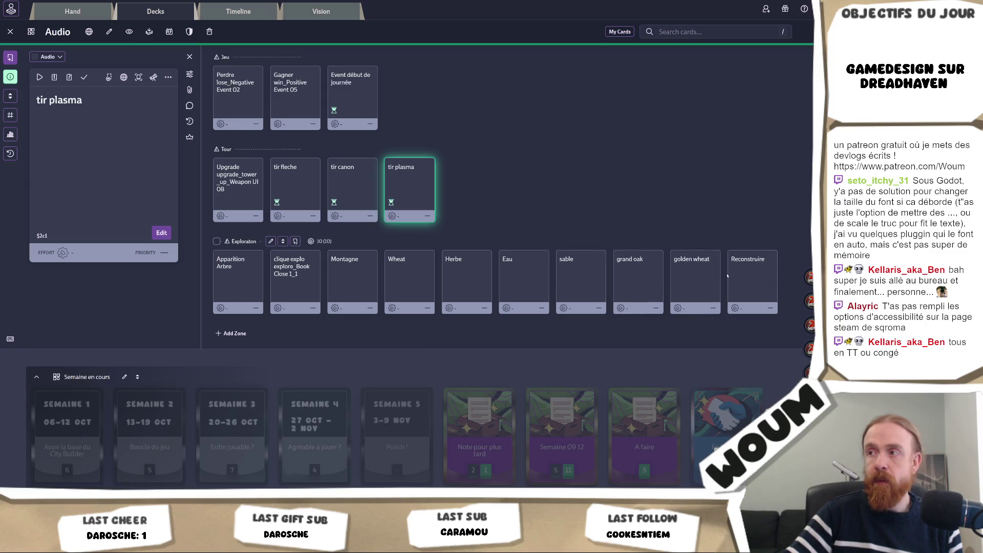
pyautogui.click(753, 282)
# - Rename the Reconstruire card to 'Ruin', save it, and scroll back up the deck
pyautogui.click(107, 115)
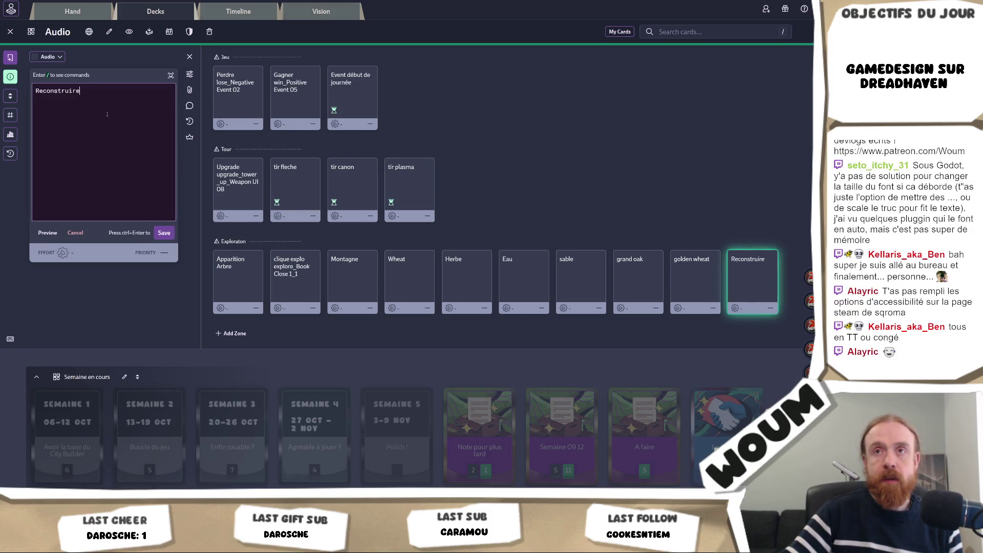
pyautogui.hotkey('ctrl', 'a')
pyautogui.write('Ruin')
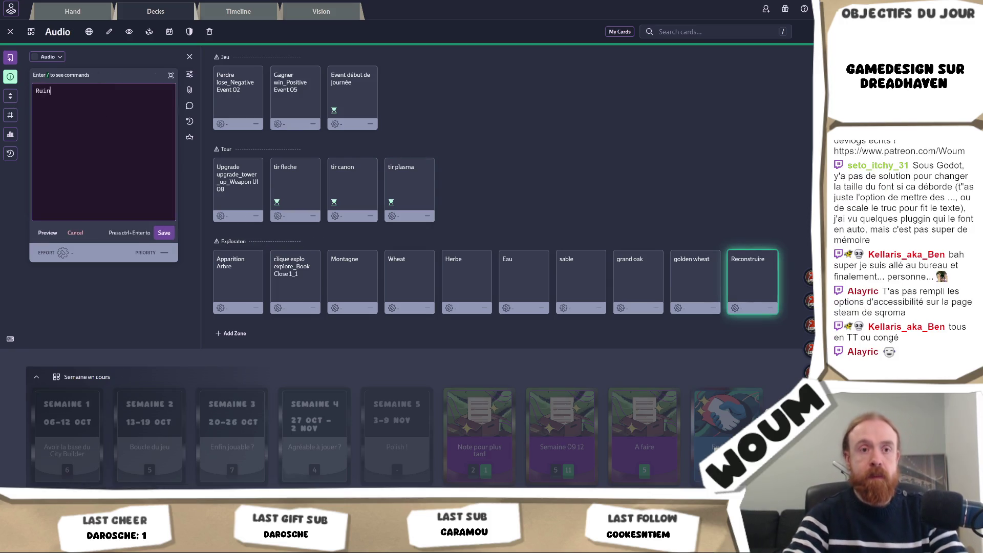
pyautogui.click(164, 233)
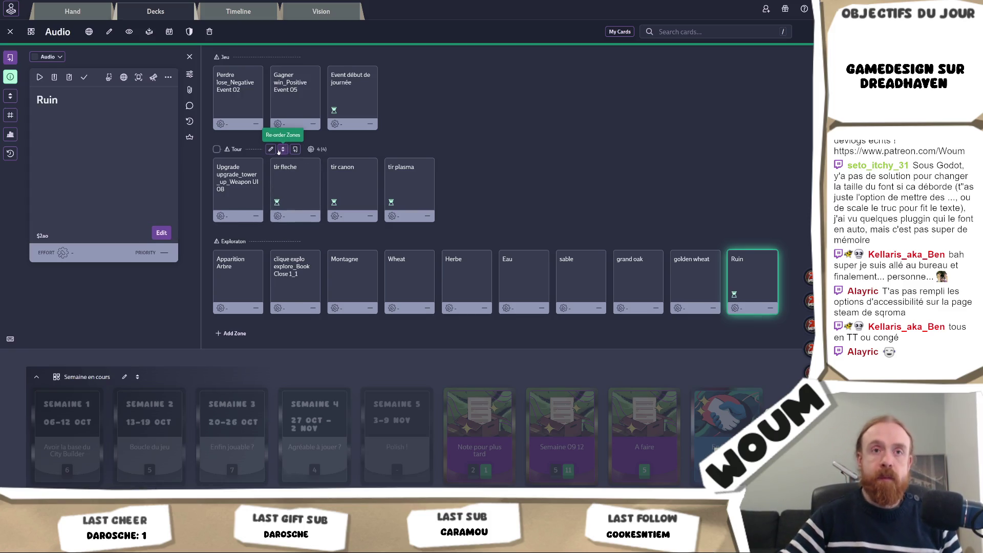
pyautogui.scroll(3, 523, 214)
pyautogui.scroll(5, 517, 217)
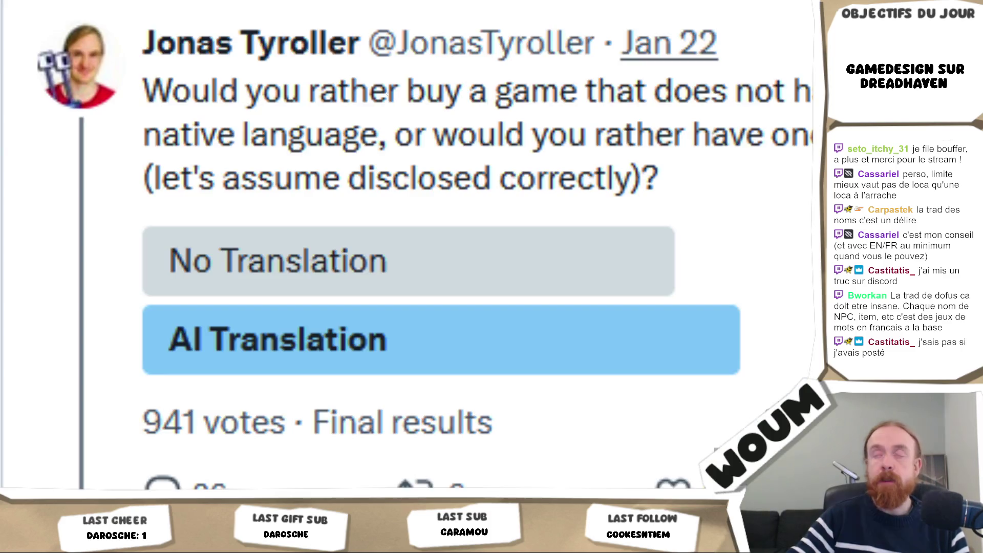
# - Zoom out to read the whole AI-translation poll tweet and thread, then reset zoom to normal
pyautogui.hotkey('ctrl', '-')
pyautogui.hotkey('ctrl', '-')
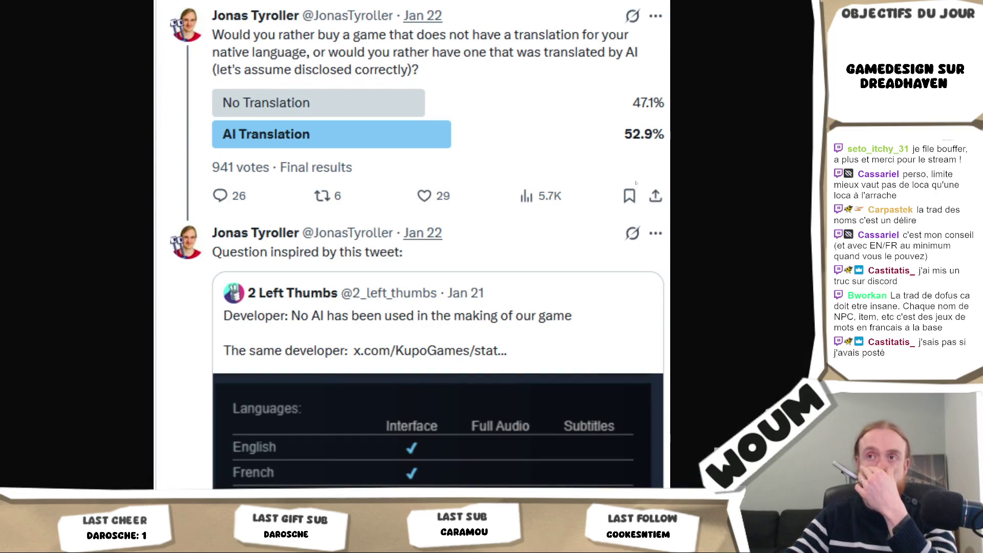
pyautogui.scroll(-1, 717, 196)
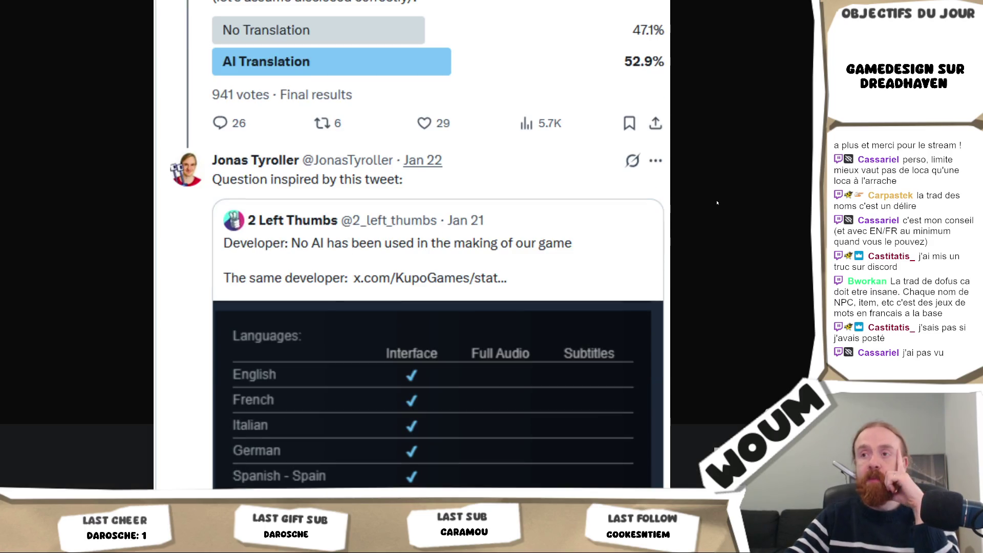
pyautogui.scroll(-1, 717, 200)
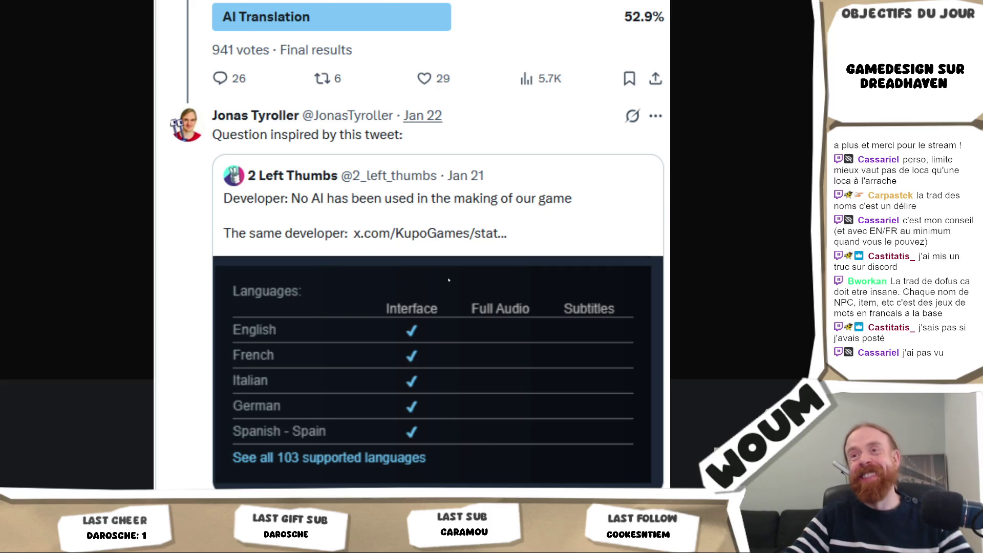
pyautogui.scroll(-1, 448, 280)
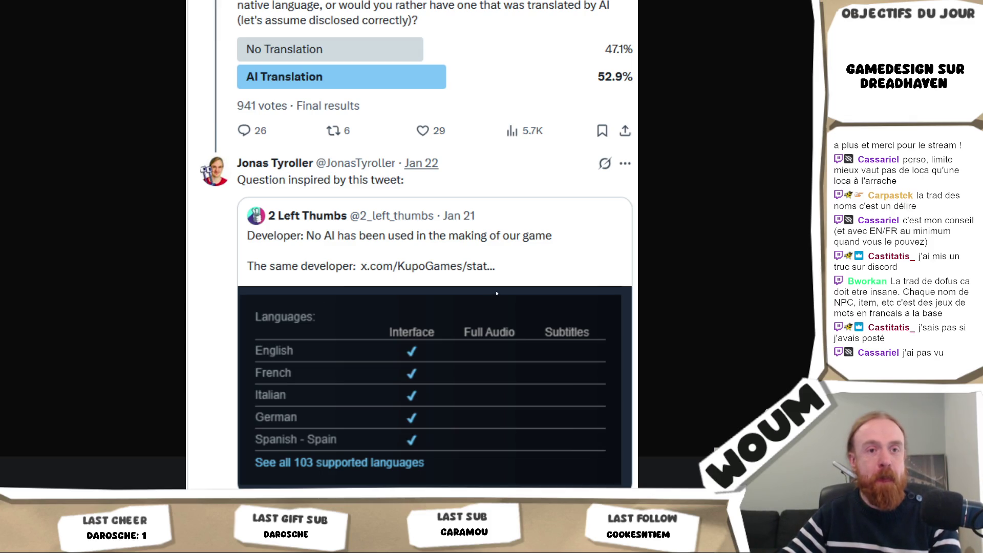
pyautogui.hotkey('ctrl', '-')
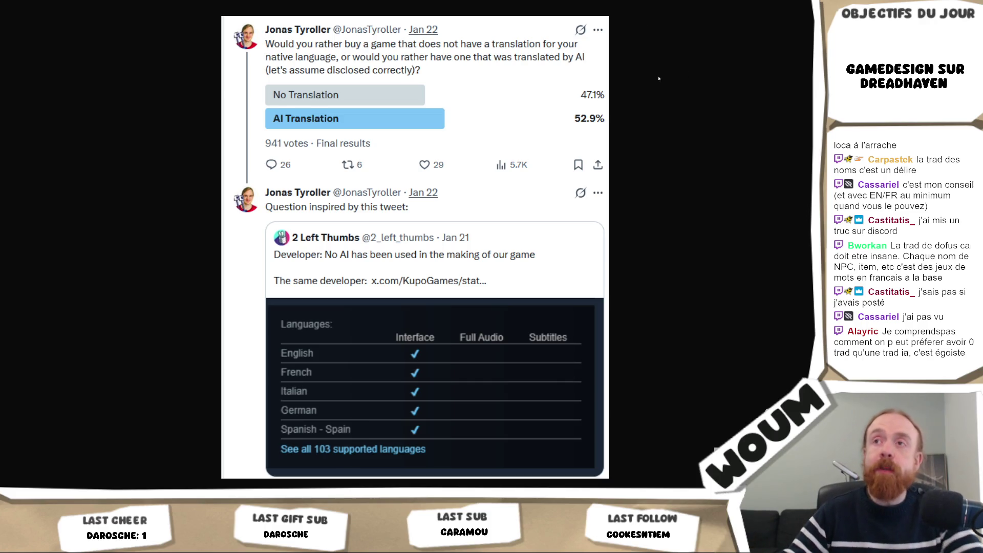
pyautogui.hotkey('ctrl', '+')
pyautogui.hotkey('ctrl', '+')
pyautogui.hotkey('ctrl', '+')
pyautogui.hotkey('ctrl', '+')
pyautogui.hotkey('ctrl', '+')
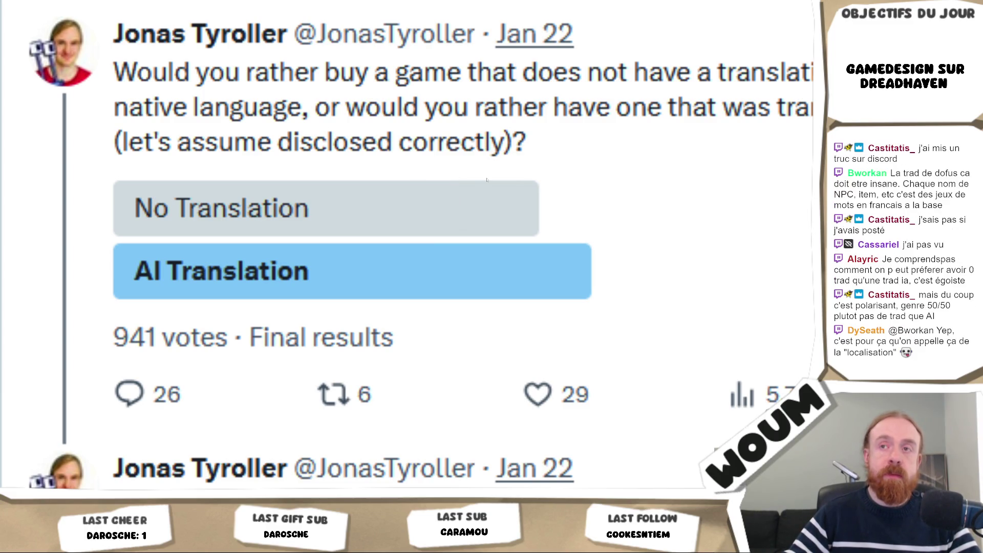
pyautogui.hotkey('ctrl', '0')
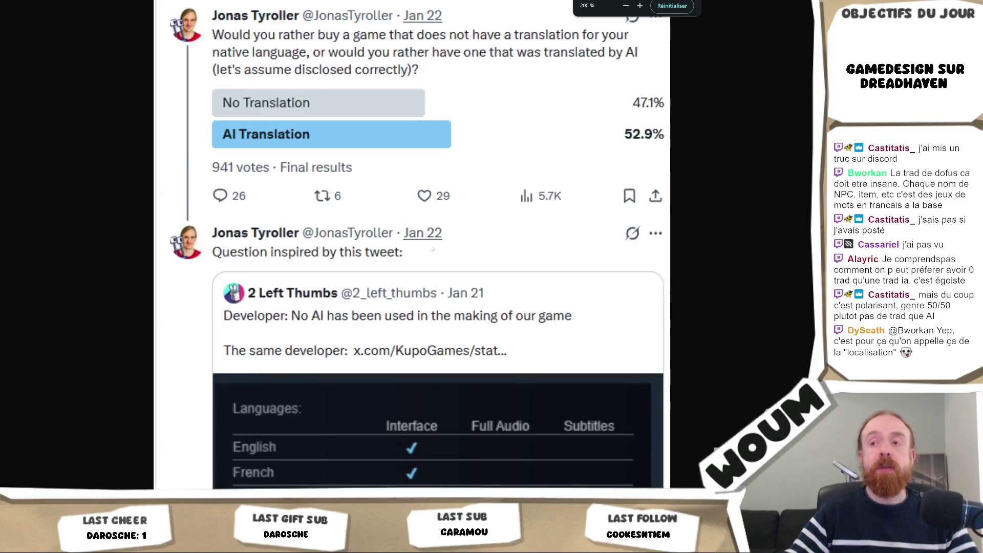
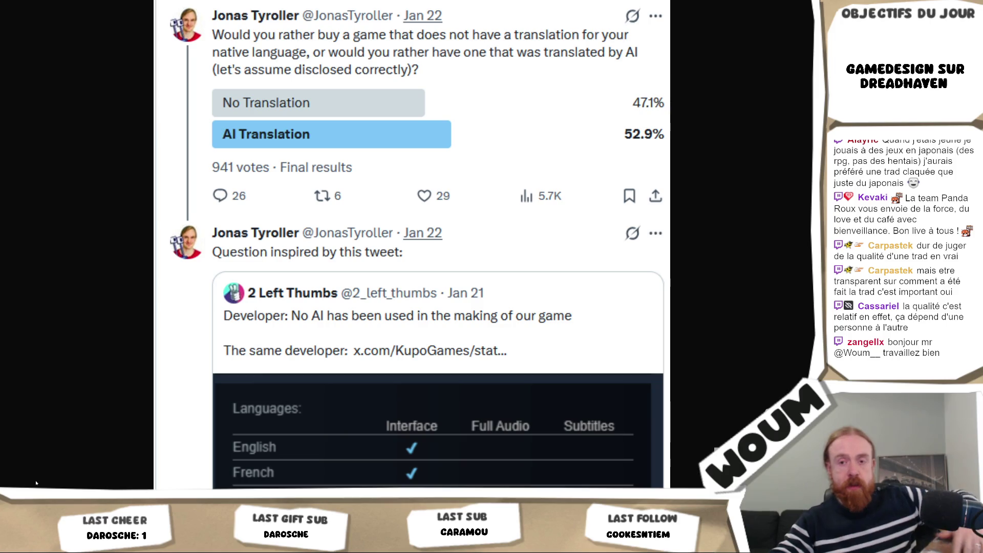
# - Cycle between Unity, the translation poll tweet and the Codecks DreadHaven Audio deck, ending on Unity
pyautogui.moveTo(49, 499)
pyautogui.click(49, 459)
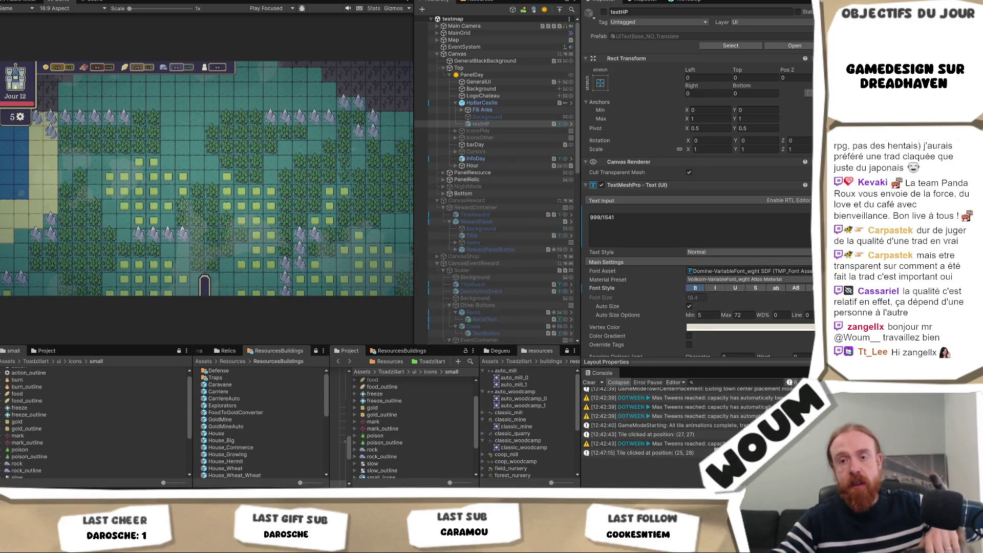
pyautogui.hotkey('alt', 'Tab')
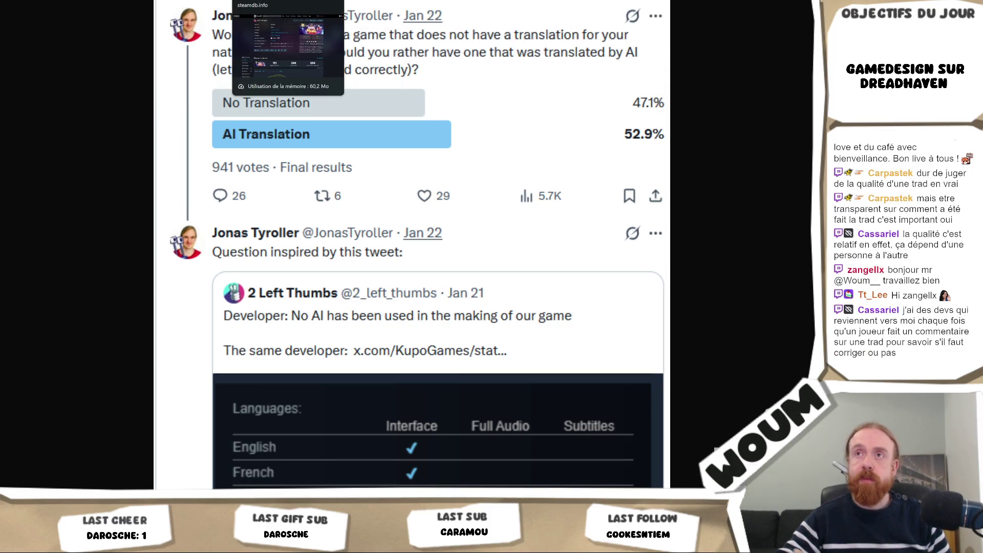
pyautogui.hotkey('alt', 'Tab')
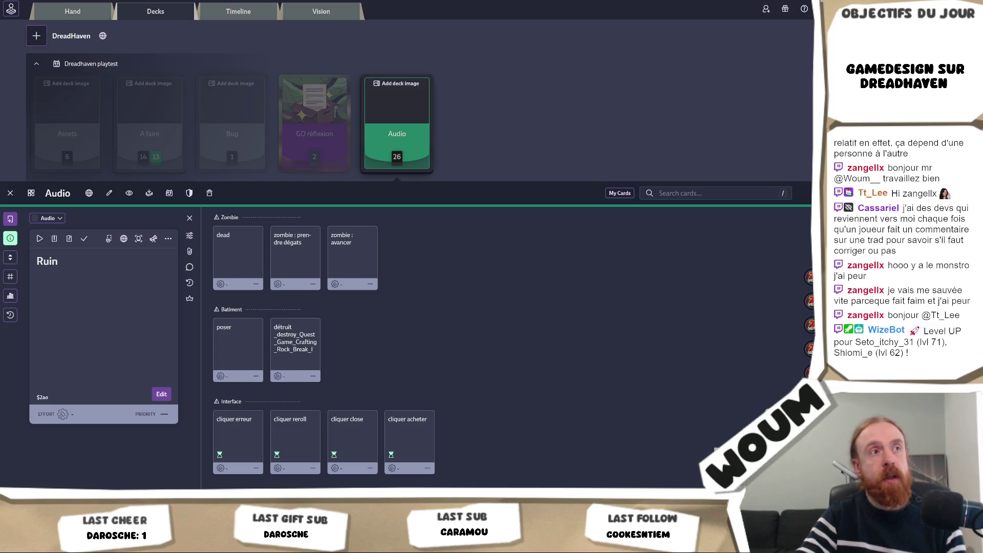
pyautogui.hotkey('alt', 'Tab')
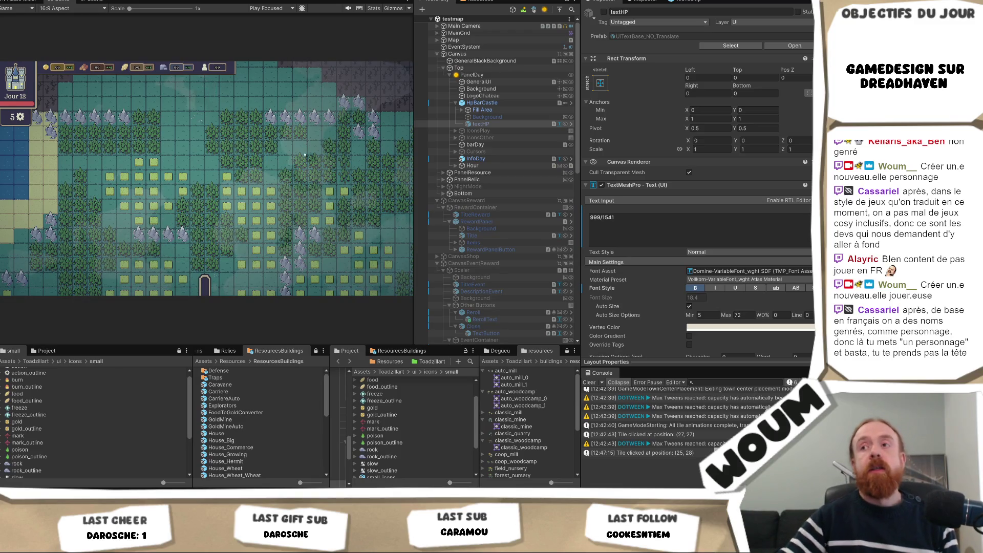
# - Widen the Game view by moving the Game/Hierarchy splitter to the right, then adjust it
pyautogui.moveTo(415, 174)
pyautogui.mouseDown()
pyautogui.moveTo(458, 191)
pyautogui.moveTo(442, 206)
pyautogui.mouseUp()
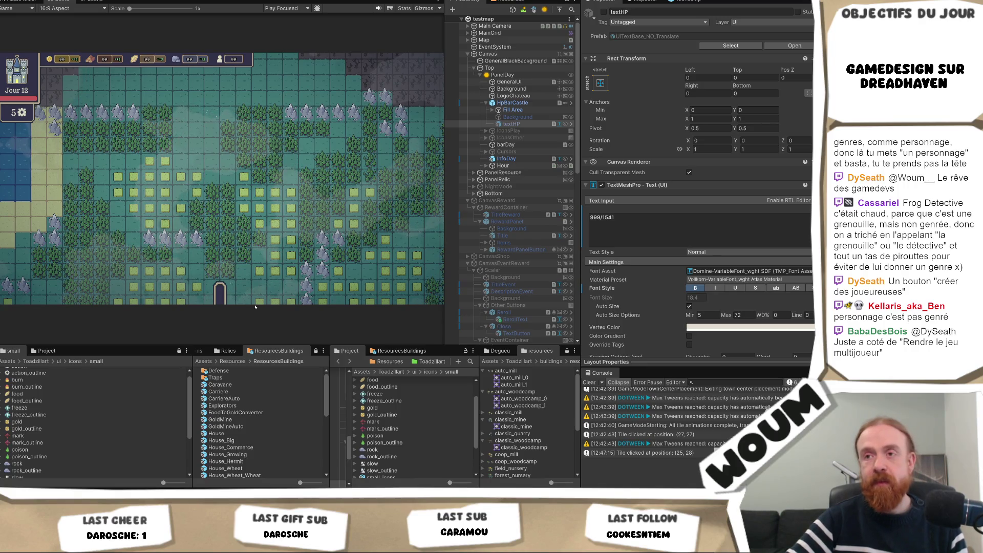
pyautogui.moveTo(444, 245)
pyautogui.mouseDown()
pyautogui.moveTo(568, 247)
pyautogui.moveTo(451, 260)
pyautogui.mouseUp()
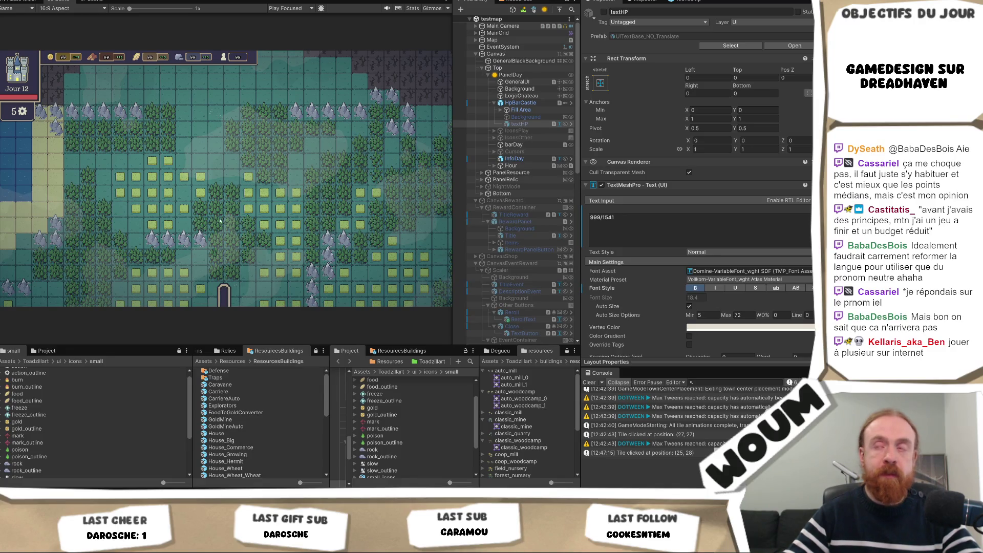
pyautogui.moveTo(453, 215)
pyautogui.mouseDown()
pyautogui.moveTo(428, 214)
pyautogui.moveTo(525, 220)
pyautogui.moveTo(508, 222)
pyautogui.mouseUp()
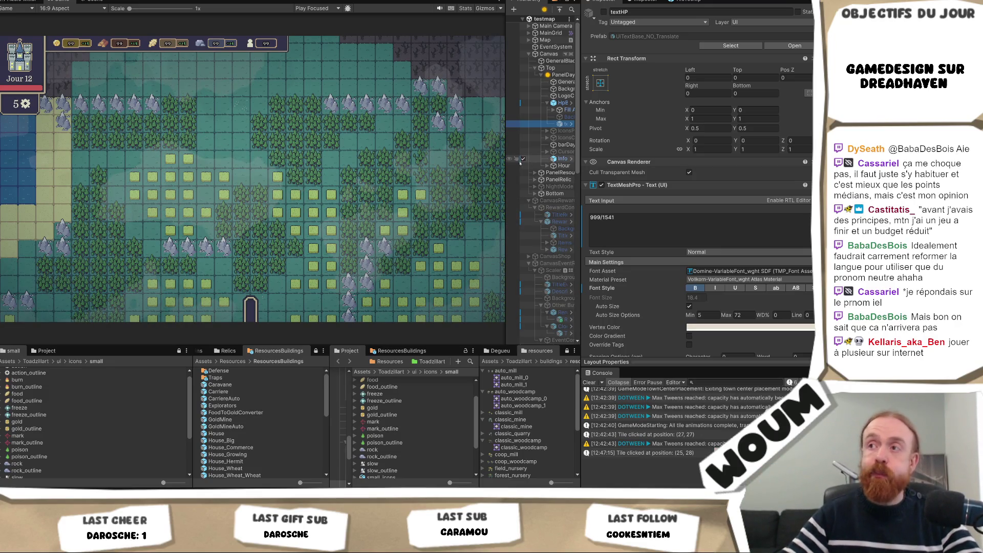
# - Return the Game view to its earlier width and bring up StatusEffectShaderController.cs in Visual Studio
pyautogui.moveTo(508, 152)
pyautogui.mouseDown()
pyautogui.moveTo(434, 153)
pyautogui.moveTo(443, 154)
pyautogui.mouseUp()
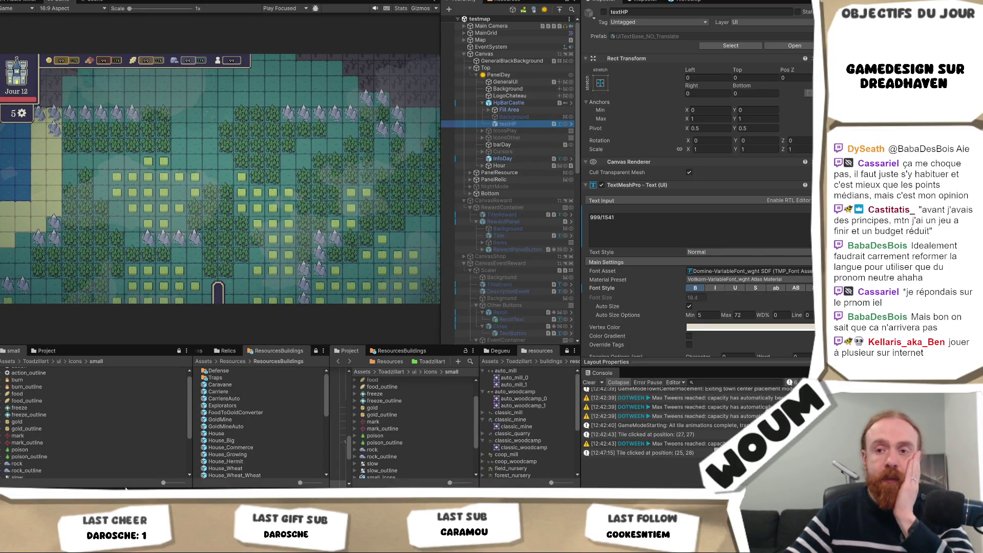
pyautogui.hotkey('alt', 'Tab')
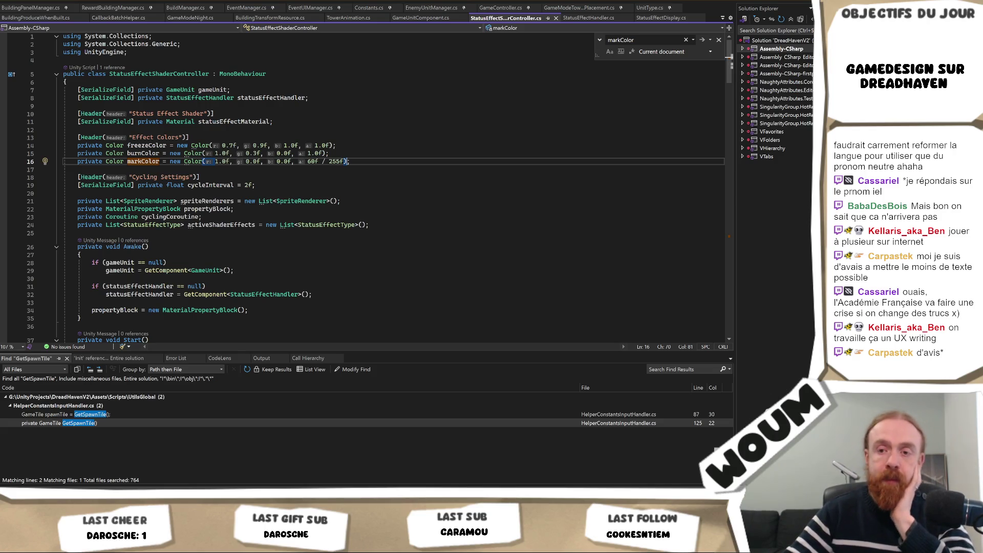
# - Switch from Visual Studio back to the Unity editor showing the map scene
pyautogui.hotkey('alt', 'Tab')
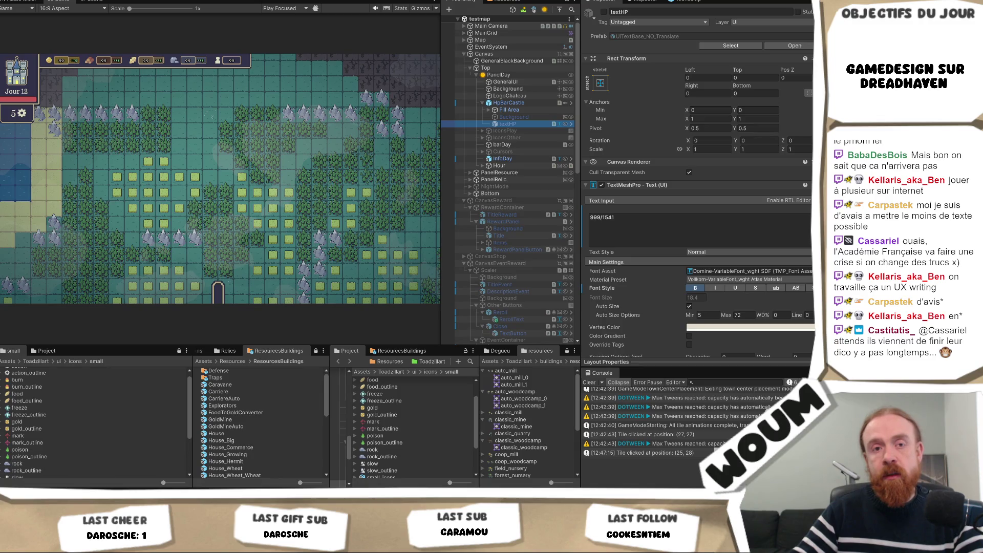
# - Search Google in Chrome for 'streamer en français'
pyautogui.hotkey('alt', 'Tab')
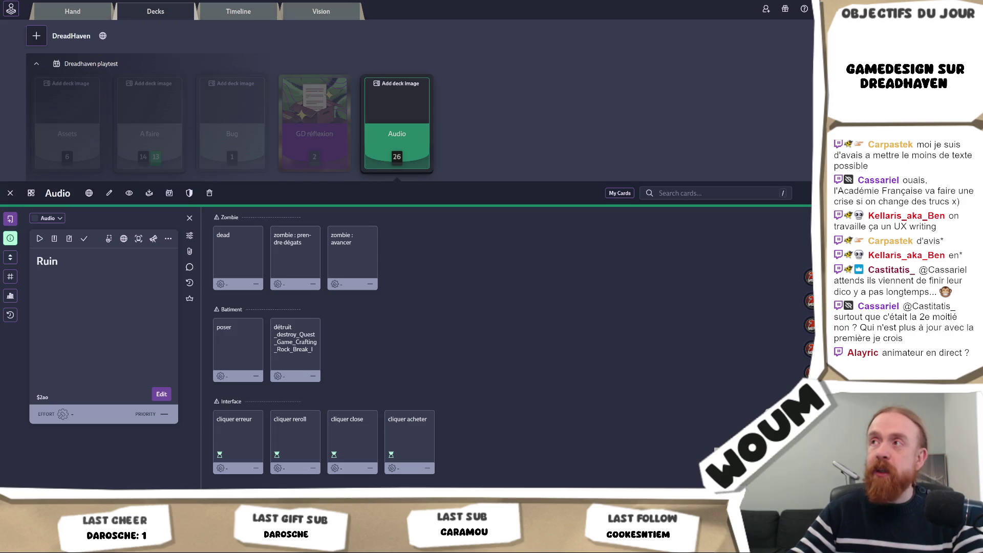
pyautogui.hotkey('alt', 'Tab')
pyautogui.hotkey('ctrl', 'l')
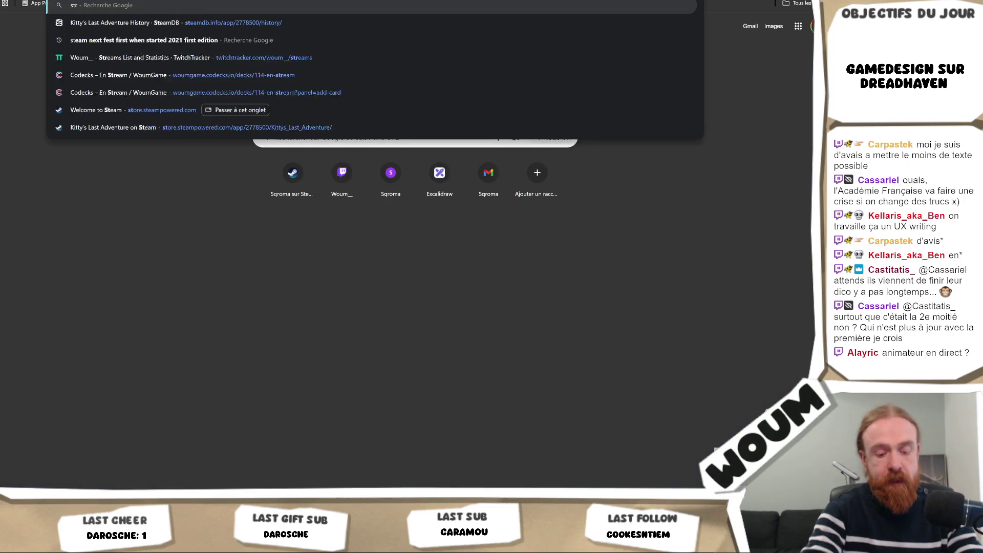
pyautogui.write('streamer en français')
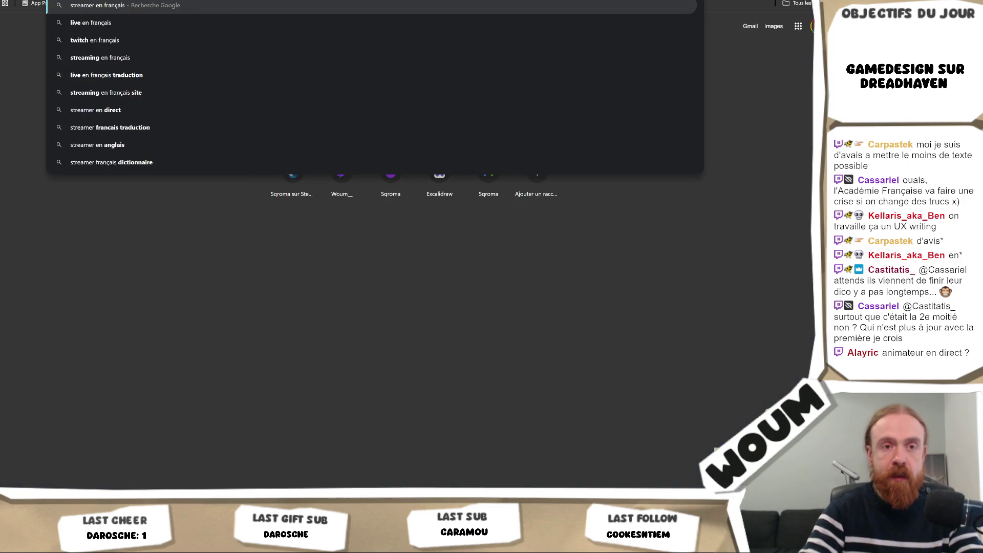
pyautogui.press('Return')
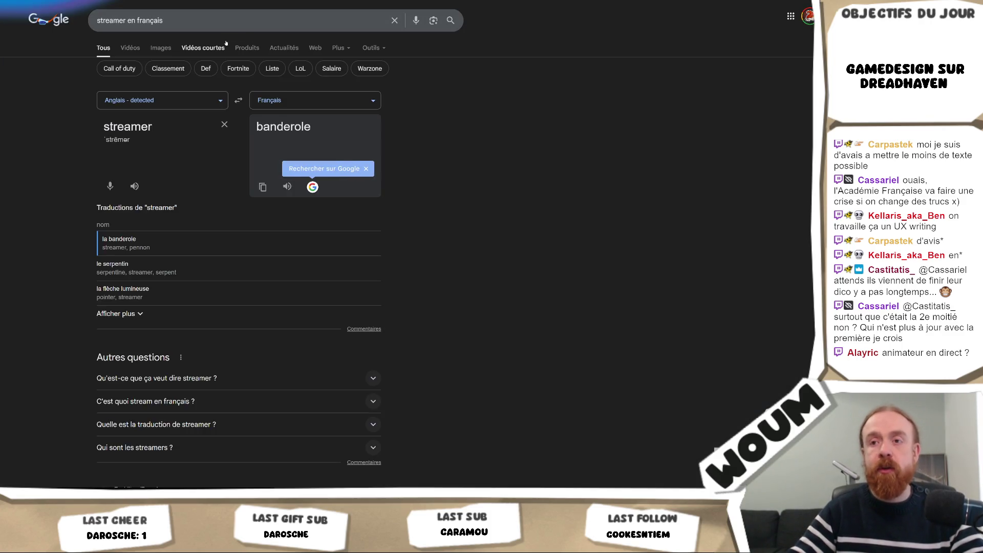
pyautogui.click(240, 25)
pyautogui.scroll(-4, 687, 345)
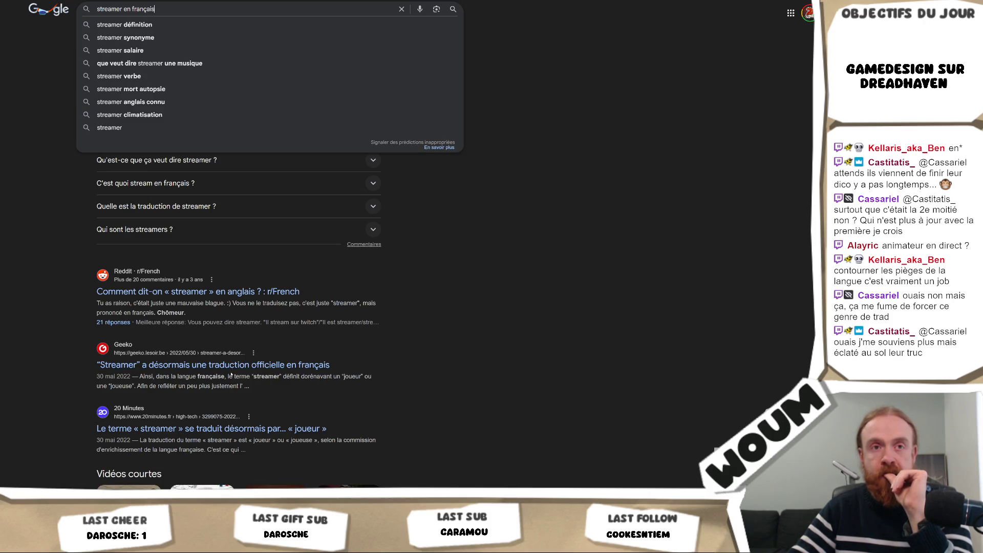
pyautogui.scroll(-6, 246, 400)
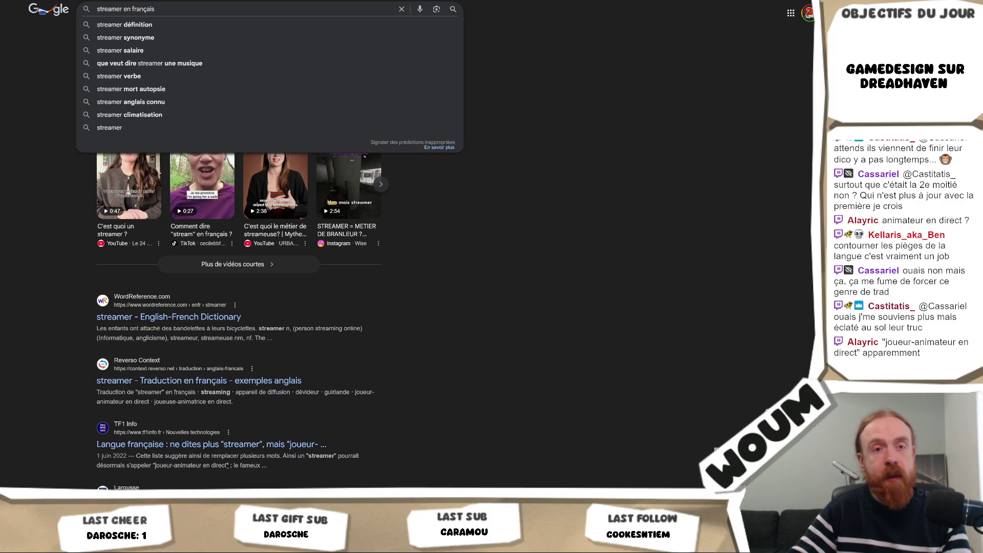
pyautogui.moveTo(227, 466); pyautogui.dragTo(152, 466)
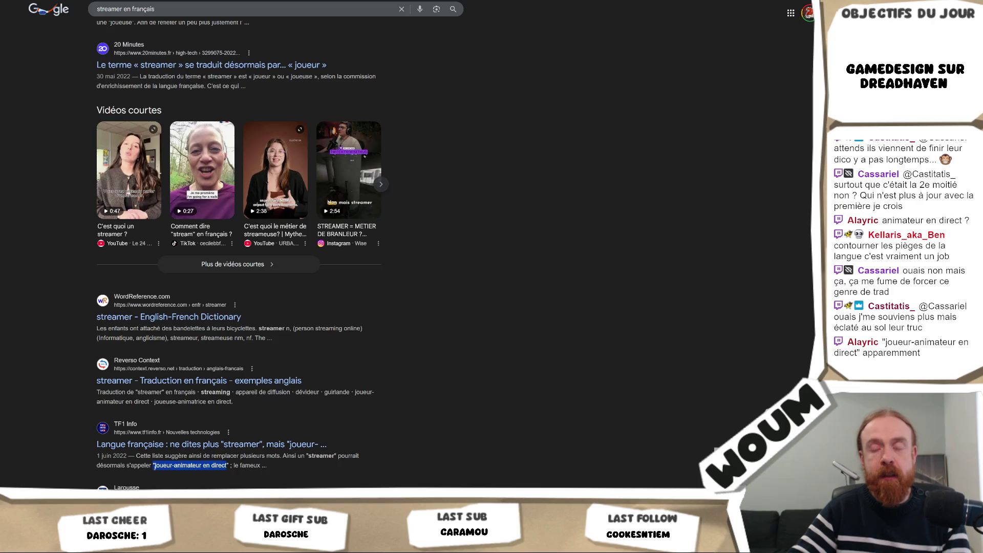
pyautogui.scroll(-4, 464, 338)
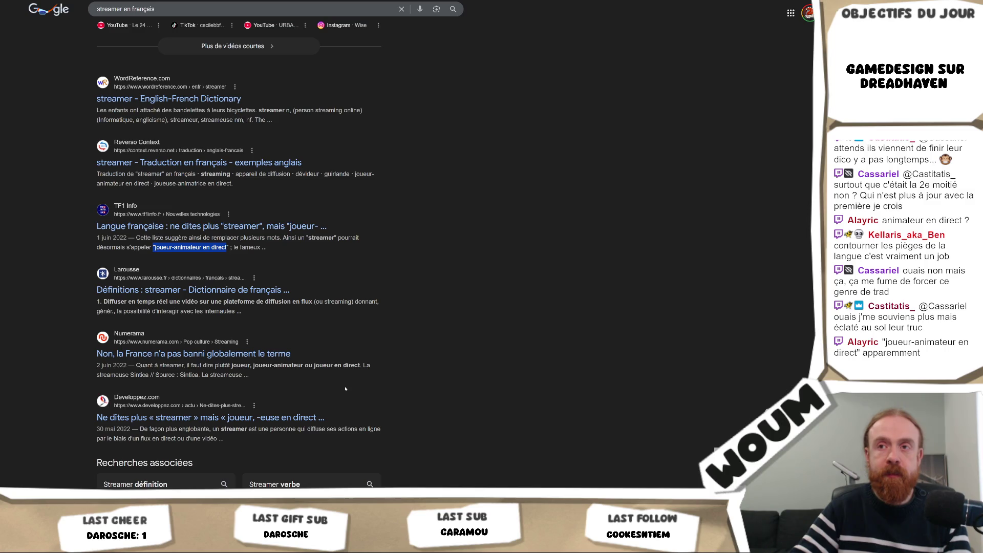
pyautogui.scroll(-3, 345, 389)
pyautogui.scroll(10, 459, 360)
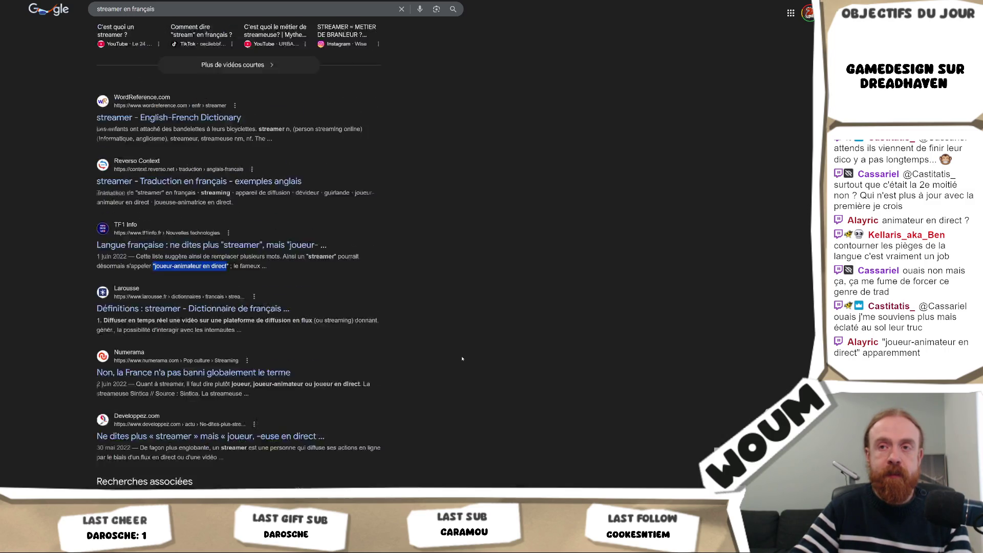
pyautogui.scroll(6, 460, 360)
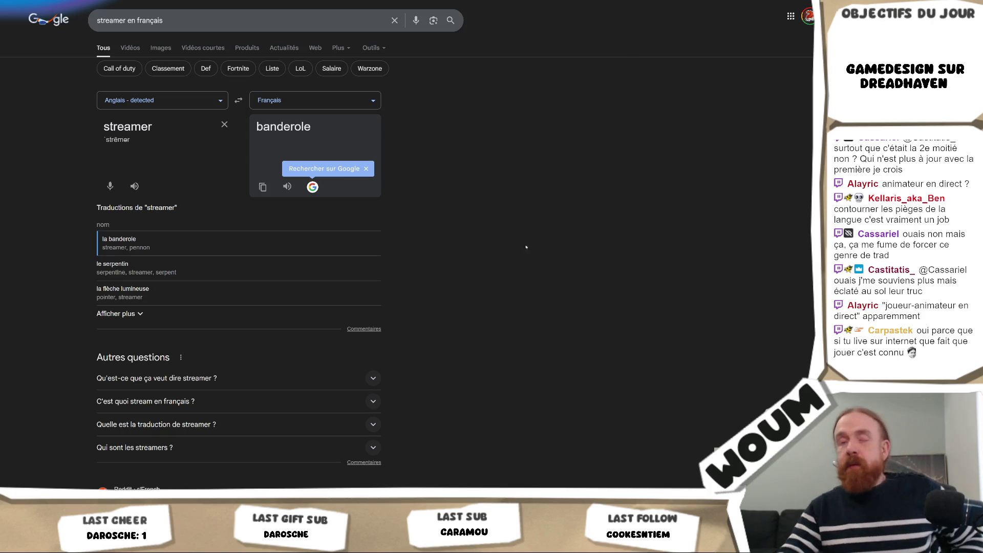
pyautogui.hotkey('alt', 'Tab')
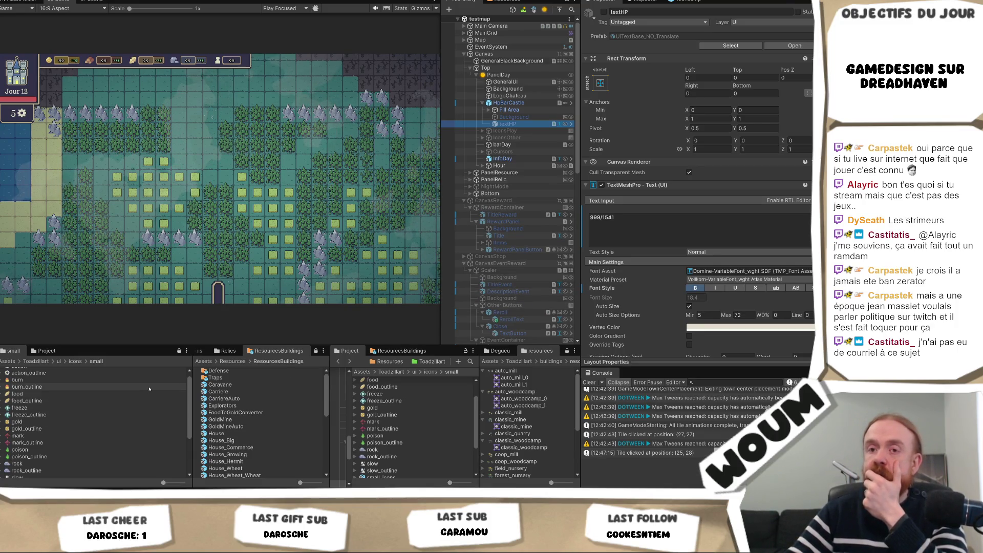
# - Widen the ResourcesBuildings project panel, glance at the Google results, and return to Unity
pyautogui.moveTo(192, 390); pyautogui.dragTo(133, 391)
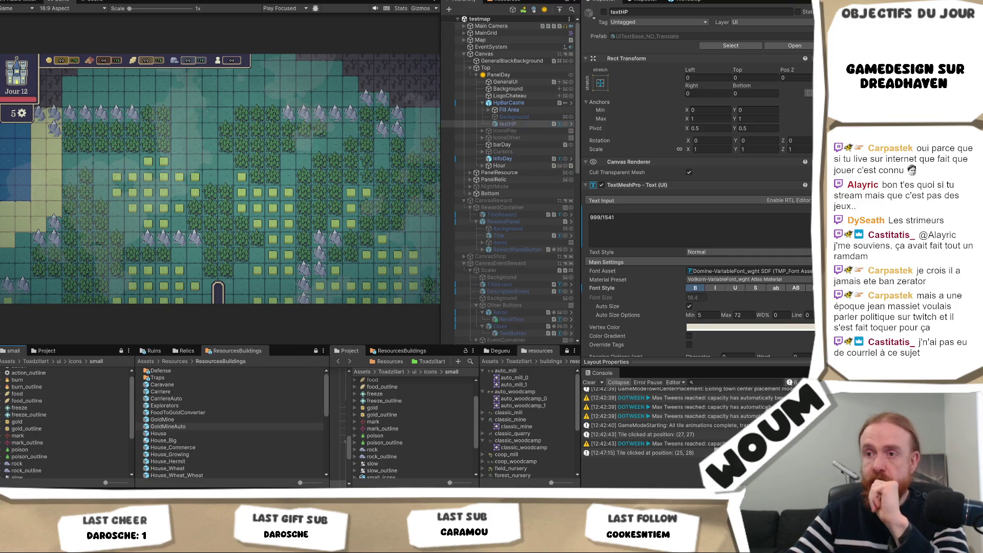
pyautogui.hotkey('alt', 'Tab')
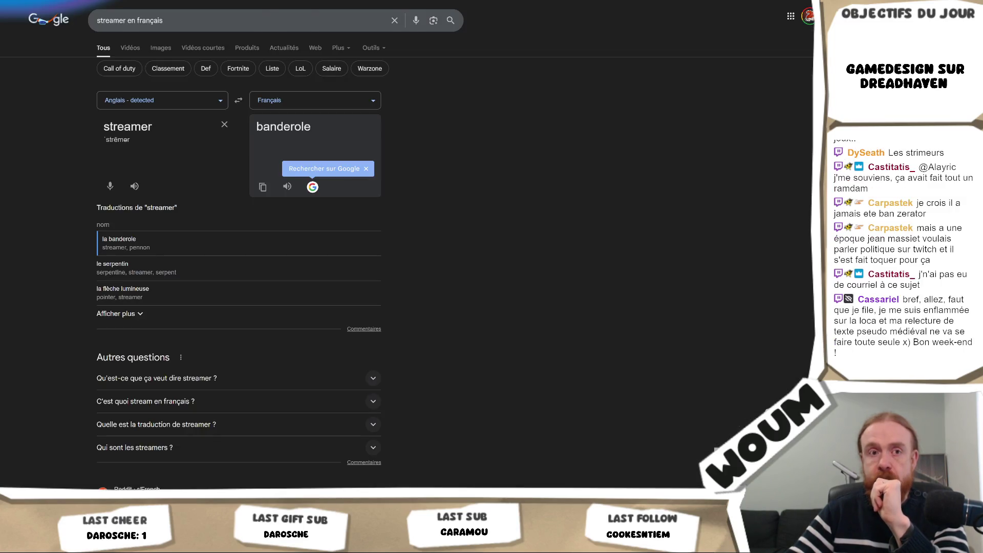
pyautogui.hotkey('alt', 'Tab')
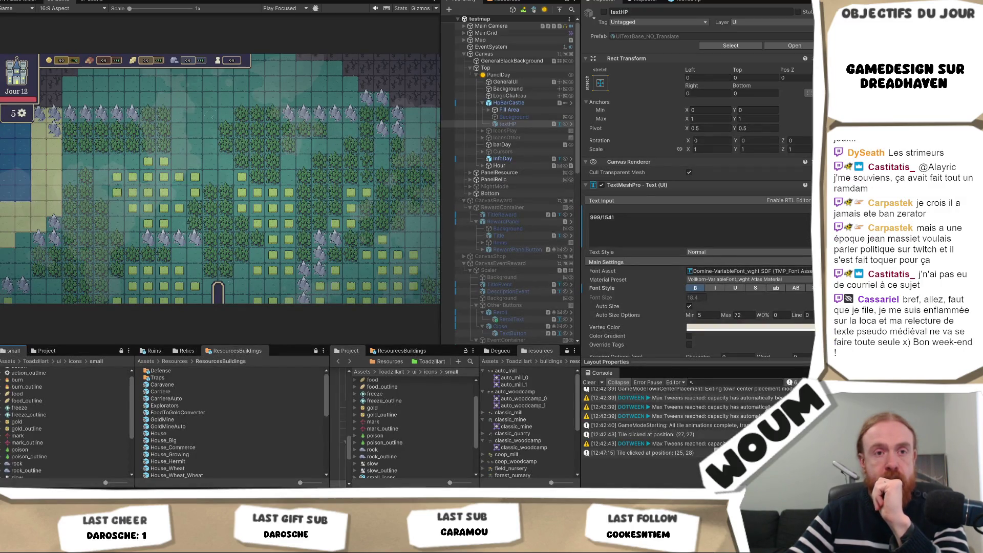